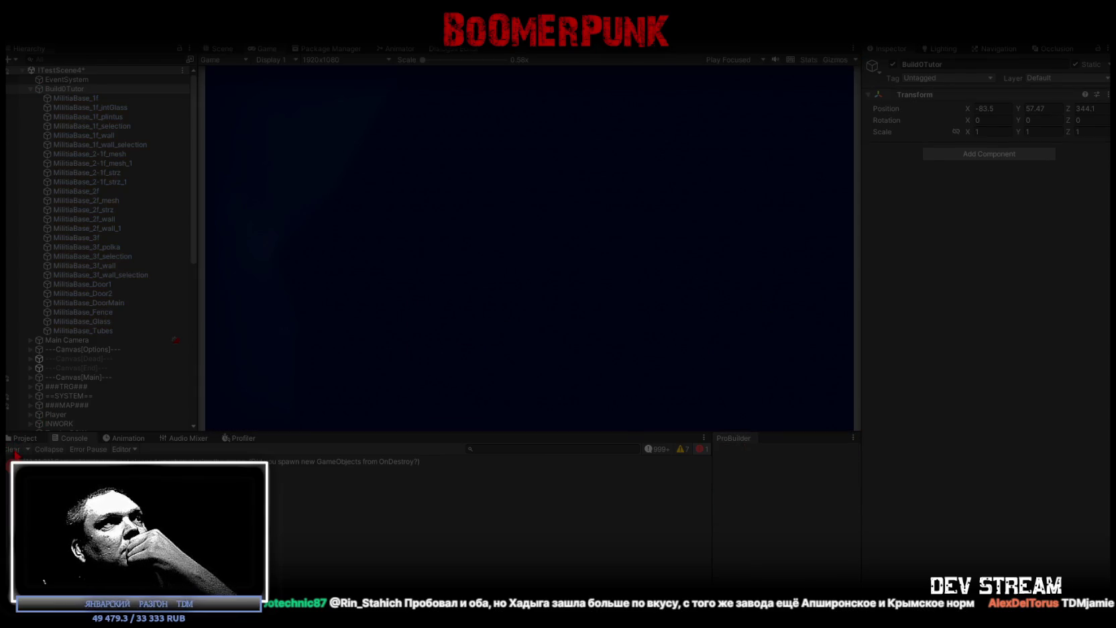
Step: Clear the Console, start Play mode and walk the player toward the doorway
click(14, 452)
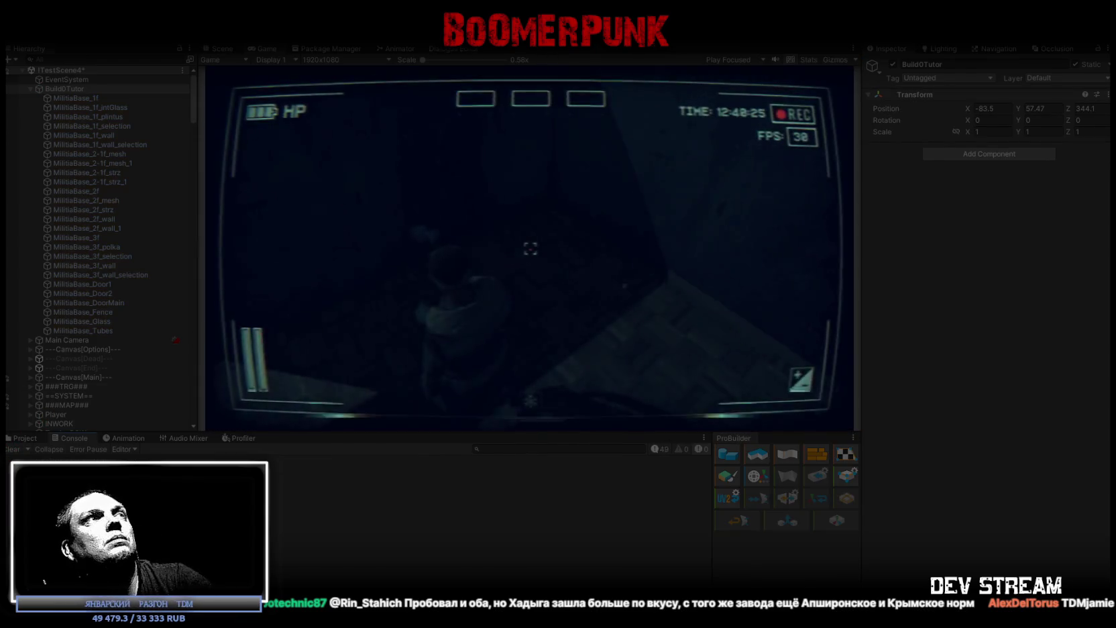
key(shift+space)
click(308, 109)
key(w)
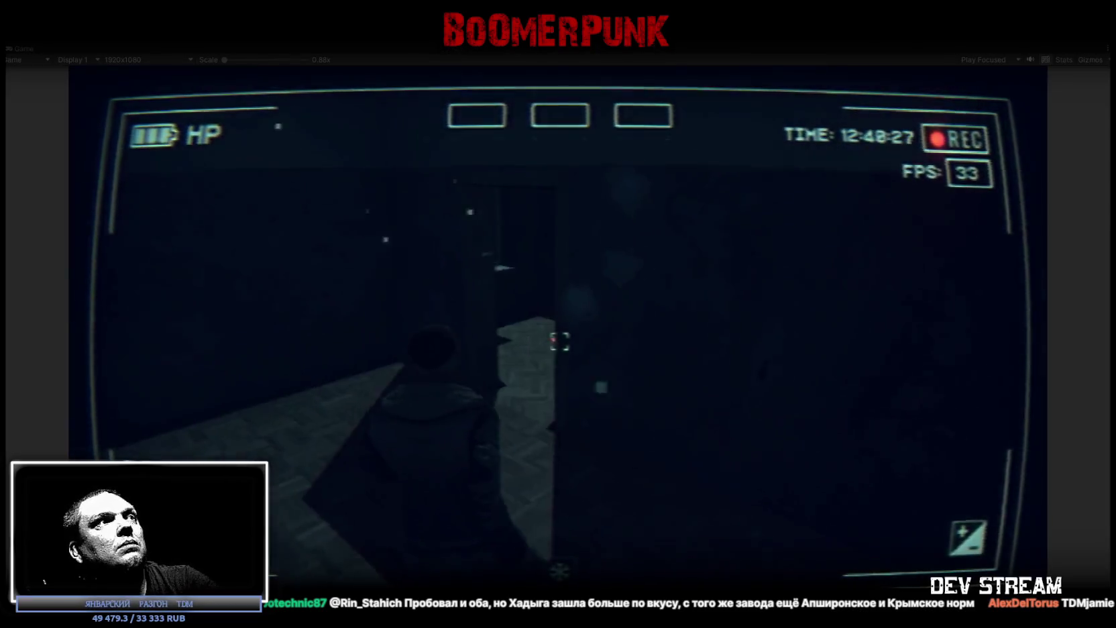
Step: Equip the ushanka and the mask from the notepad's BAG inventory, then close the notepad
key(Tab)
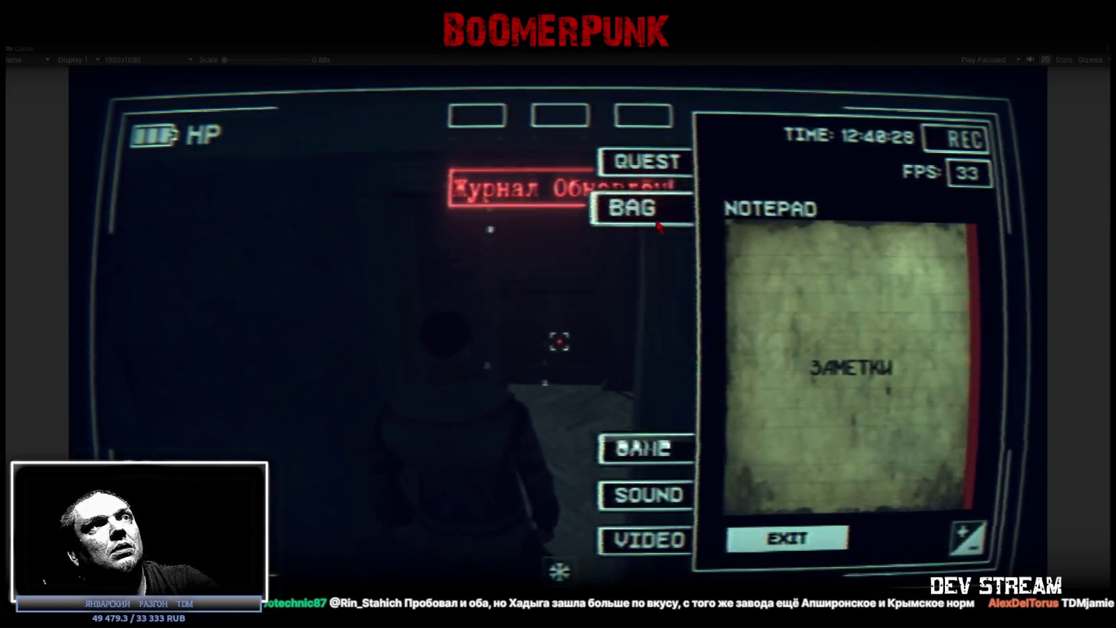
click(644, 207)
click(856, 395)
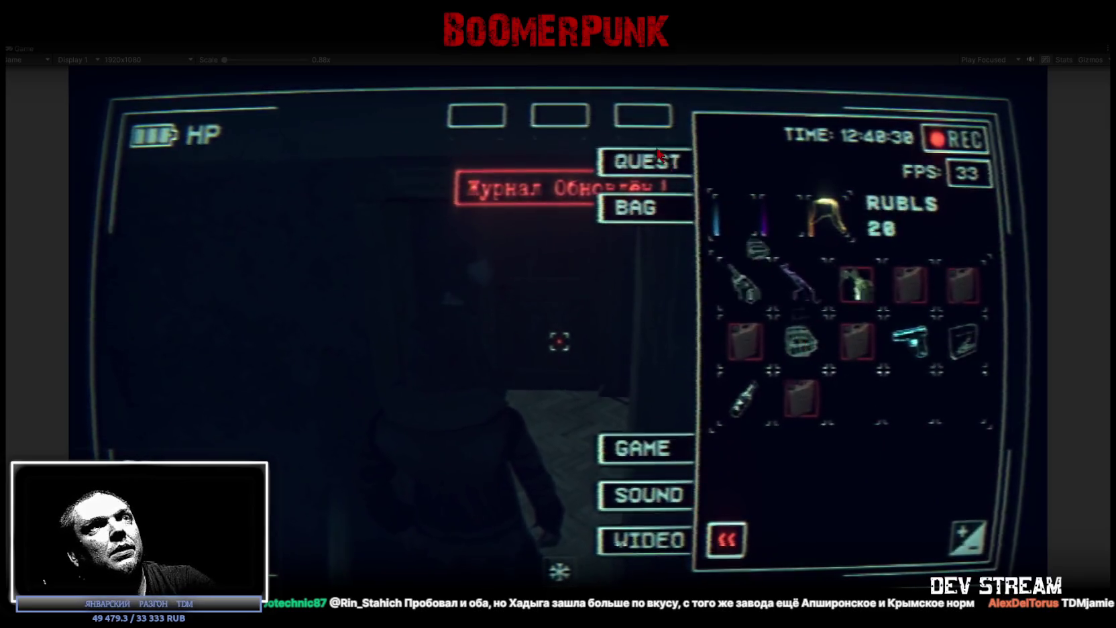
click(802, 339)
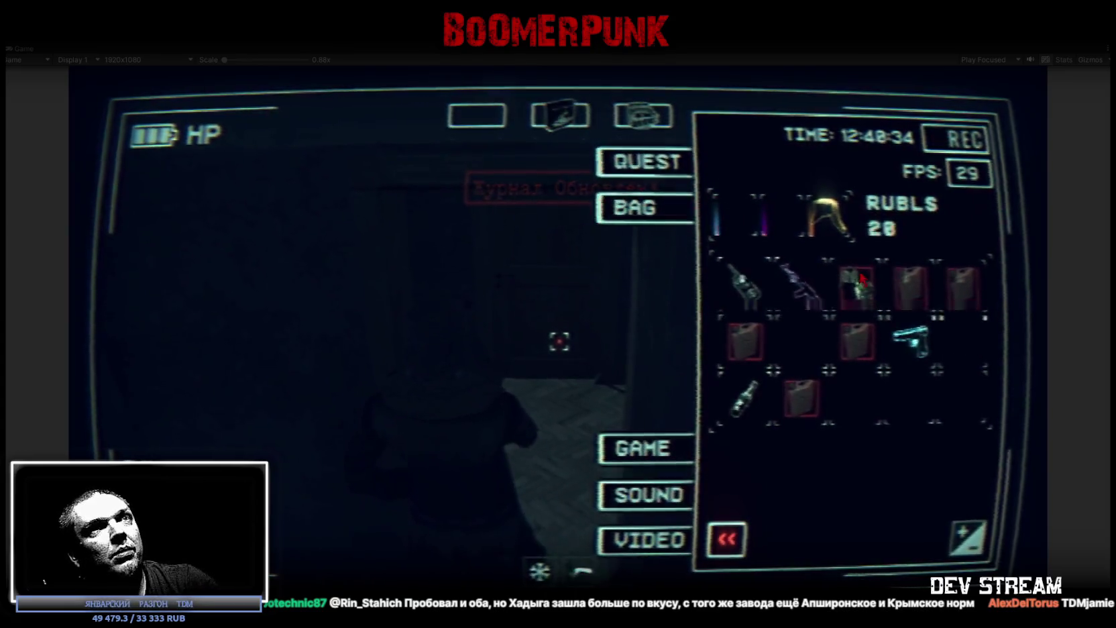
key(Tab)
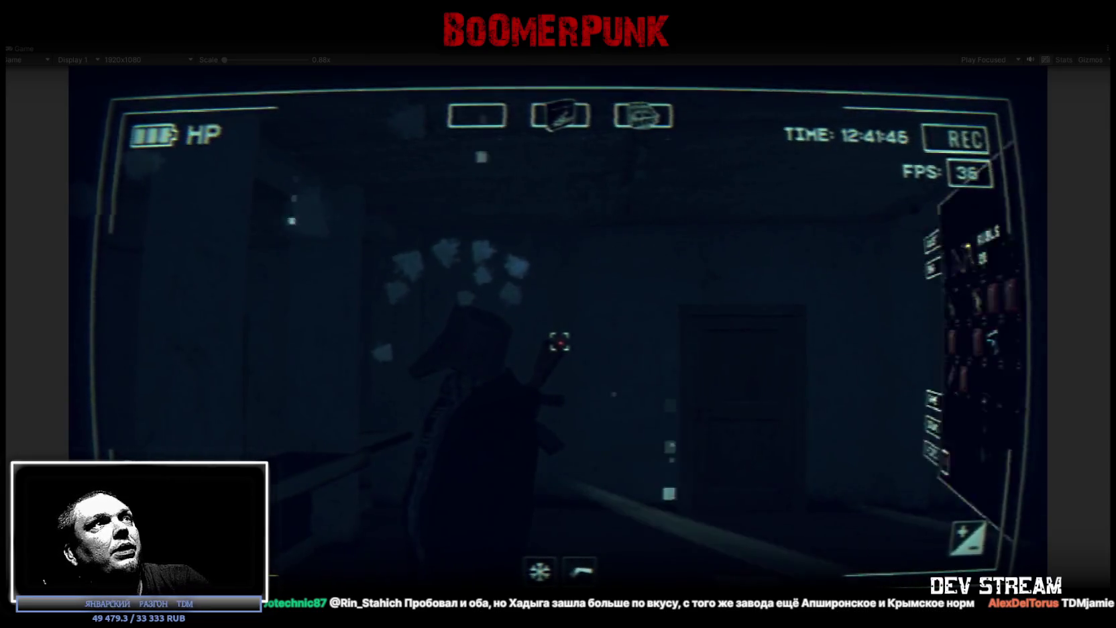
Step: Bring the in-game menu panel back up with the Tab hotkey
key(Tab)
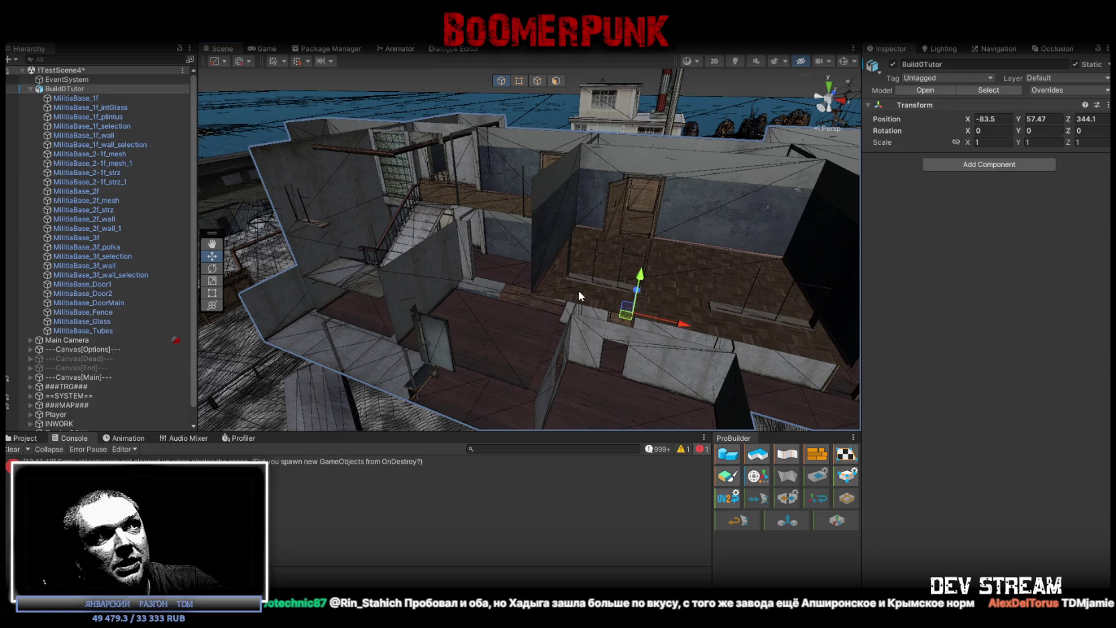
Step: Orbit down onto the wooden floor, select the MilitiaBase_2f mesh and orbit around it
mouse_move(613, 255)
right_down()
mouse_move(599, 316)
mouse_move(488, 232)
right_up()
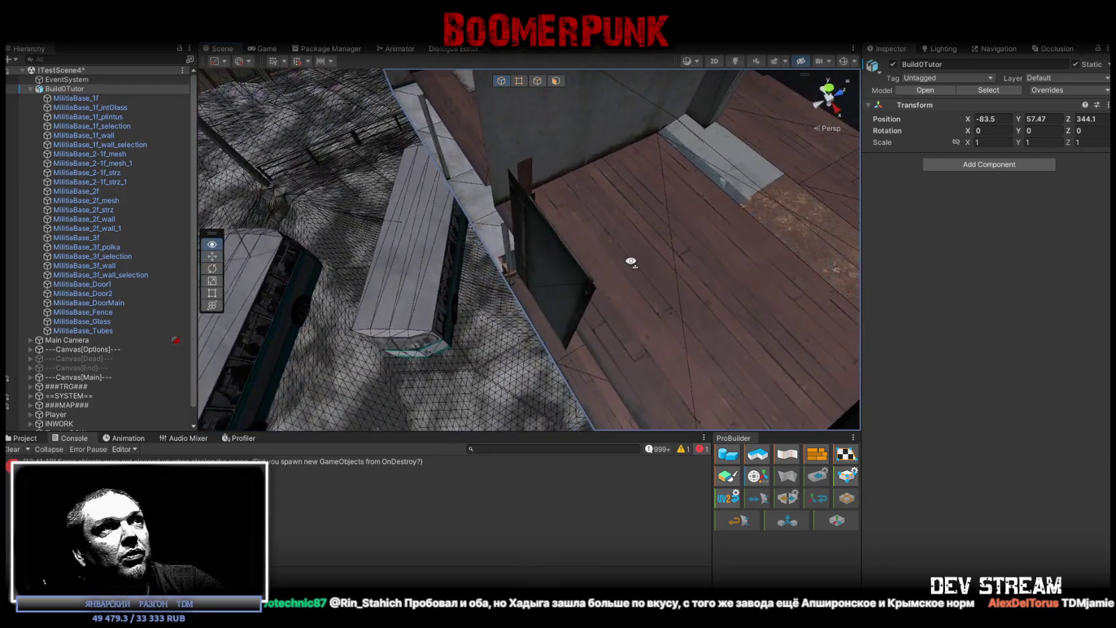
right_drag(487, 231, 578, 267)
click(541, 276)
scroll(604, 255, down, 5)
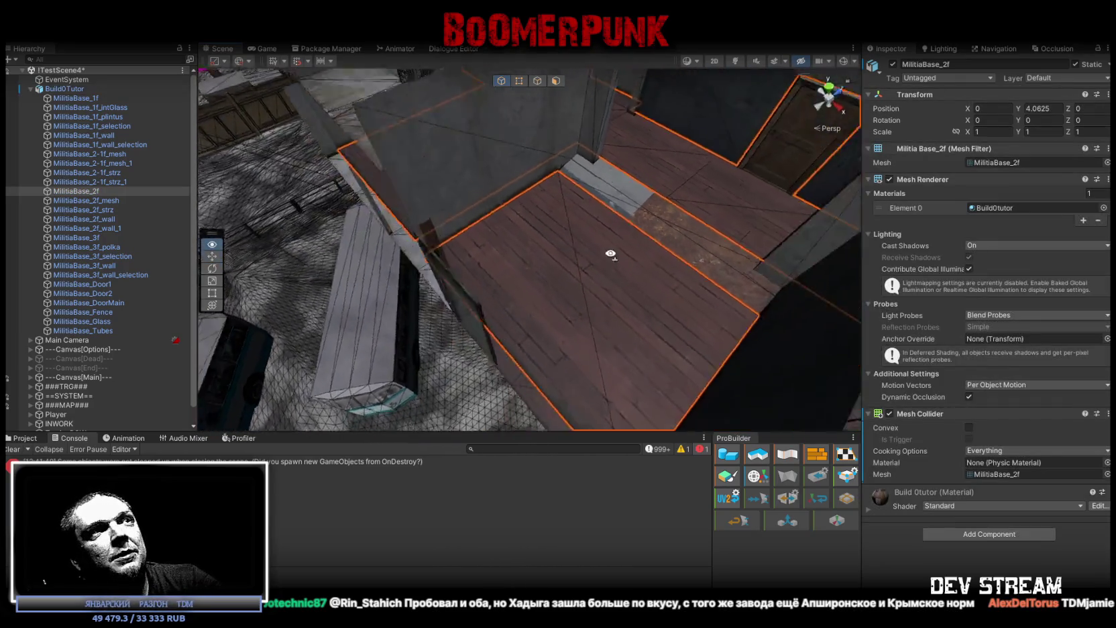
mouse_move(571, 265)
alt+mouse_down()
mouse_move(656, 241)
mouse_move(612, 233)
alt+mouse_up()
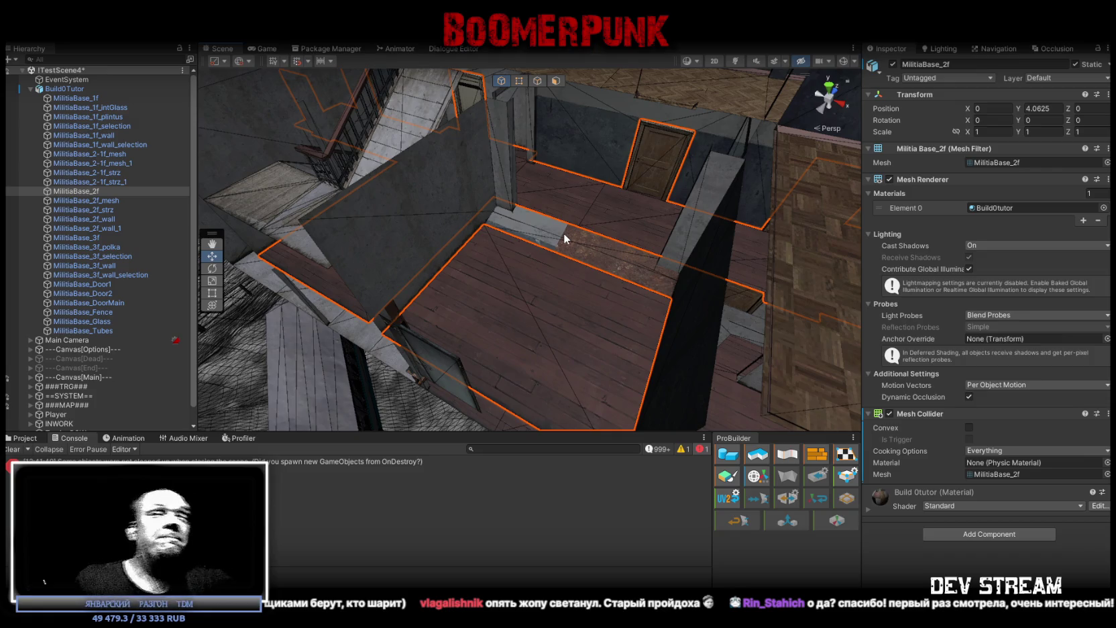
Step: Orbit the Scene view through the second-floor corridors, rooms and stairs
mouse_move(622, 228)
alt+mouse_down()
mouse_move(661, 224)
mouse_move(439, 170)
mouse_move(379, 196)
mouse_move(611, 194)
mouse_move(430, 263)
mouse_move(656, 247)
mouse_move(648, 200)
mouse_move(691, 222)
mouse_move(606, 189)
mouse_move(516, 187)
mouse_move(411, 191)
mouse_move(261, 241)
mouse_move(259, 224)
mouse_move(768, 218)
mouse_move(1092, 191)
alt+mouse_up()
scroll(430, 263, down, 5)
scroll(656, 242, up, 3)
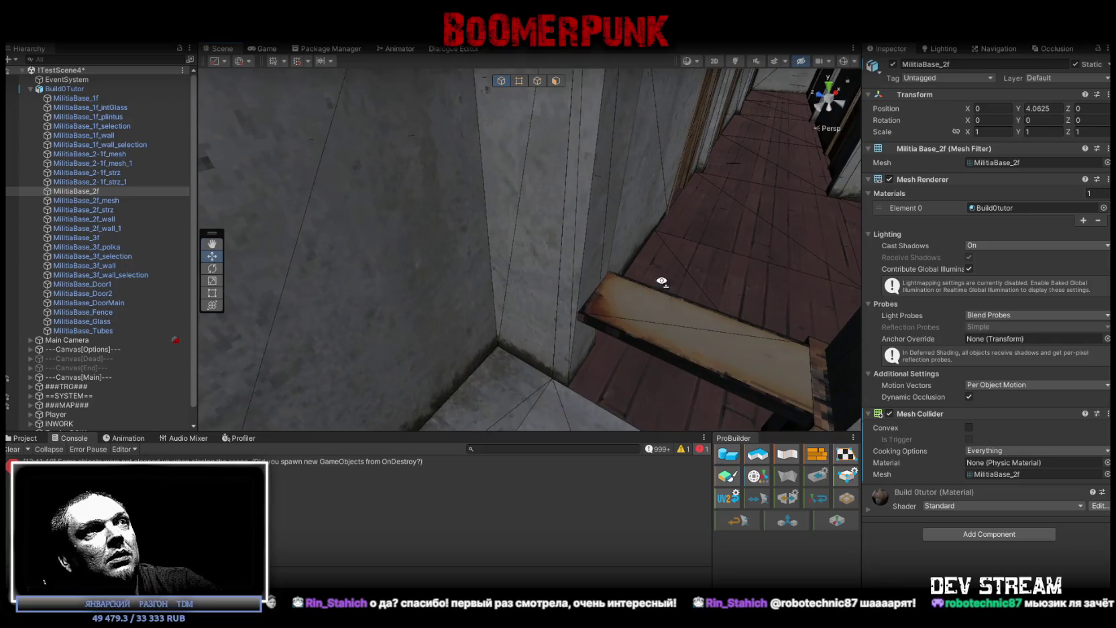
mouse_move(662, 281)
alt+mouse_down()
mouse_move(744, 275)
mouse_move(734, 249)
mouse_move(760, 268)
alt+mouse_up()
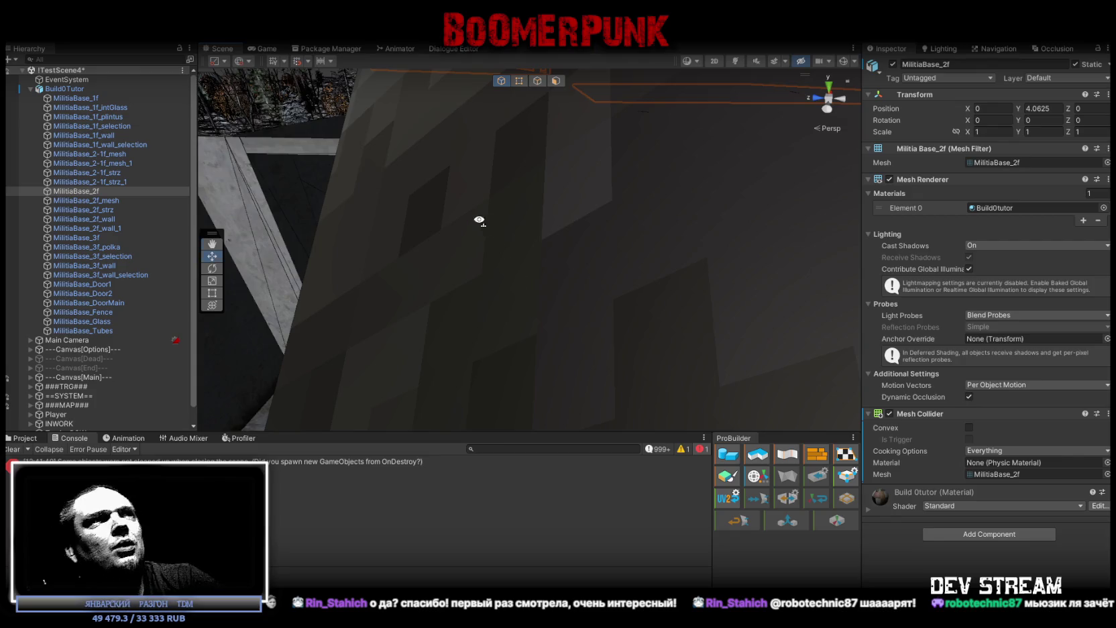
mouse_move(474, 220)
alt+mouse_down()
mouse_move(530, 256)
mouse_move(475, 333)
mouse_move(399, 319)
mouse_move(416, 314)
mouse_move(406, 291)
mouse_move(542, 286)
mouse_move(491, 265)
mouse_move(423, 195)
mouse_move(479, 199)
alt+mouse_up()
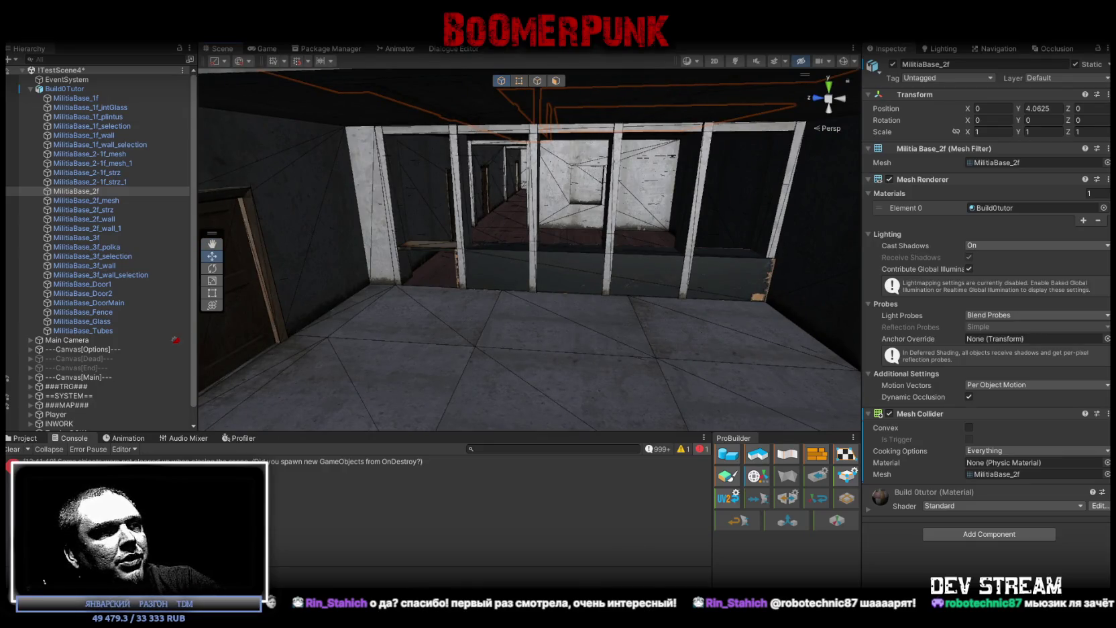
mouse_move(269, 265)
alt+mouse_down()
mouse_move(250, 249)
mouse_move(263, 261)
mouse_move(612, 233)
alt+mouse_up()
right_drag(612, 233, 649, 312)
Step: Select the BuildOTutor root object and switch over to Blockbench
click(645, 305)
mouse_move(641, 299)
alt+mouse_down()
mouse_move(593, 269)
mouse_move(709, 243)
mouse_move(331, 269)
mouse_move(623, 257)
mouse_move(554, 308)
alt+mouse_up()
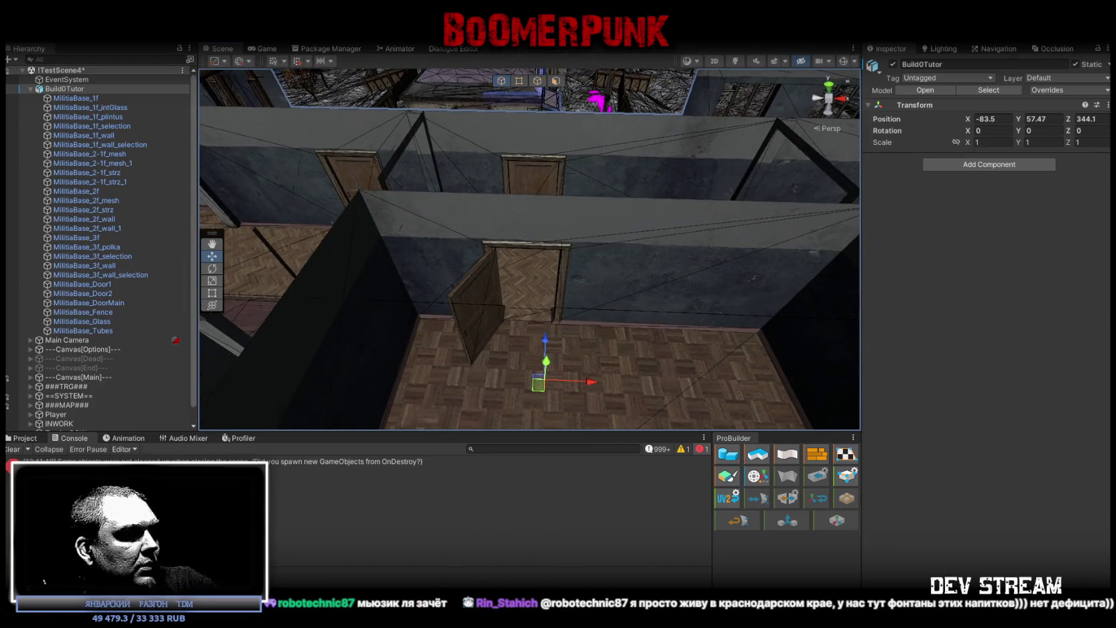
key(alt+Tab)
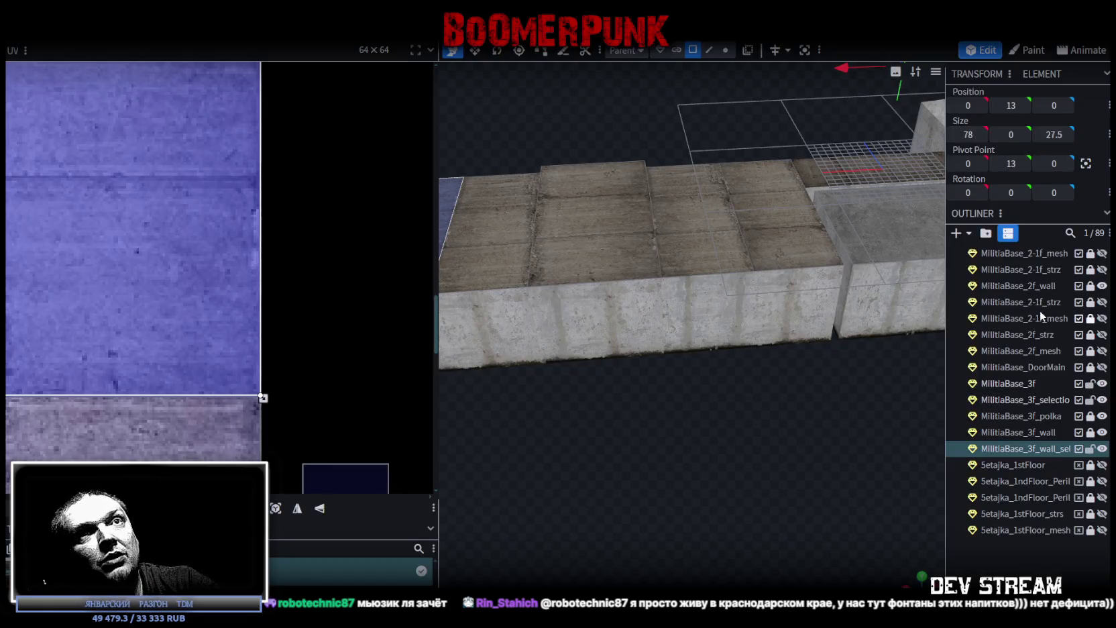
Step: Make MilitiaBase_1f and MilitiaBase_1f_selection visible in the viewport
scroll(1100, 316, up, 3)
scroll(1102, 307, up, 3)
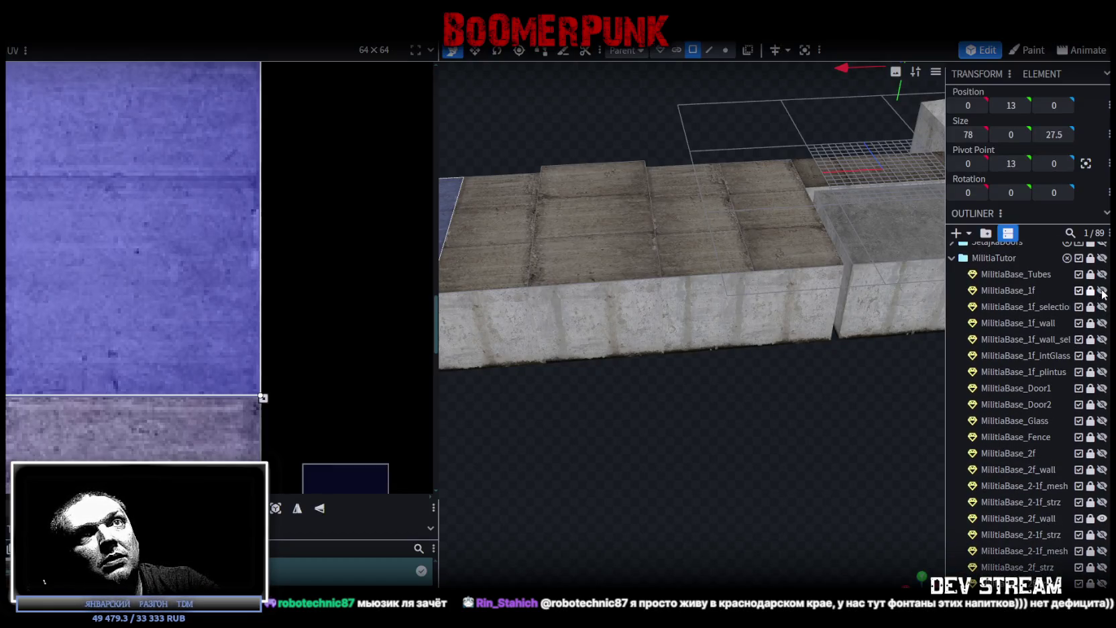
click(1102, 289)
mouse_move(771, 516)
mouse_down()
mouse_move(771, 485)
mouse_move(771, 516)
mouse_up()
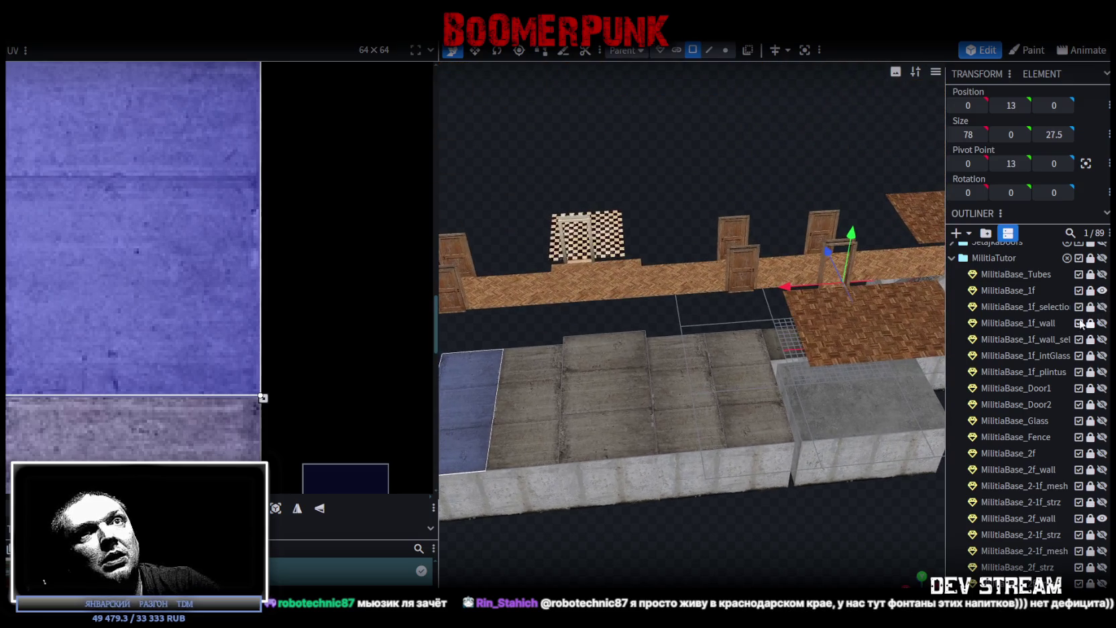
click(1102, 307)
click(1102, 306)
click(1102, 306)
mouse_move(671, 483)
mouse_down()
mouse_move(660, 498)
mouse_move(677, 544)
mouse_up()
scroll(678, 543, up, 1)
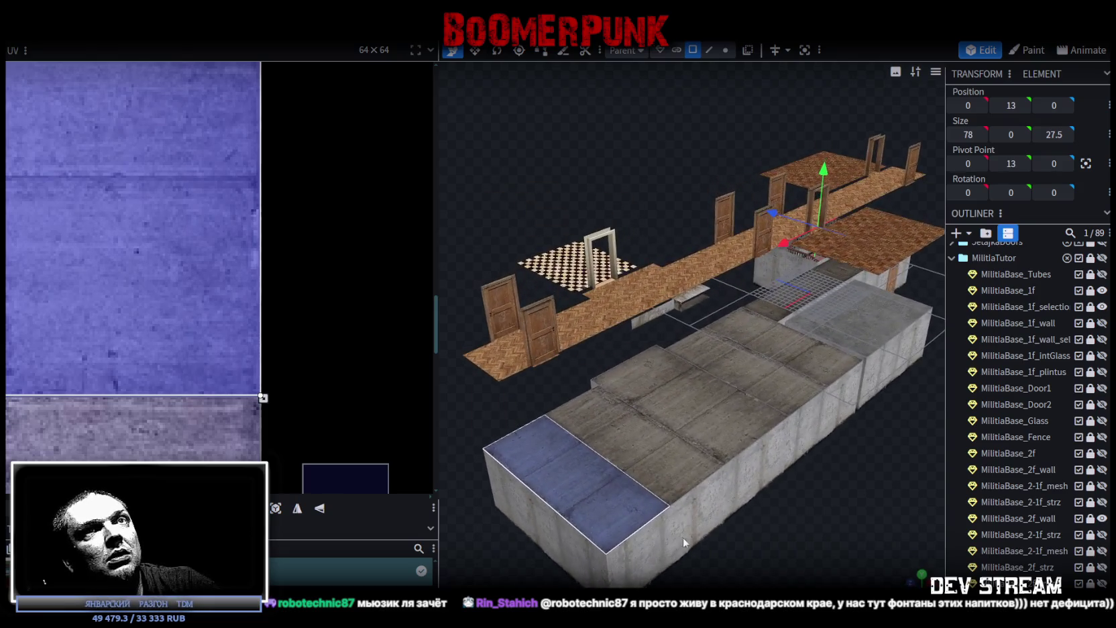
scroll(730, 528, up, 1)
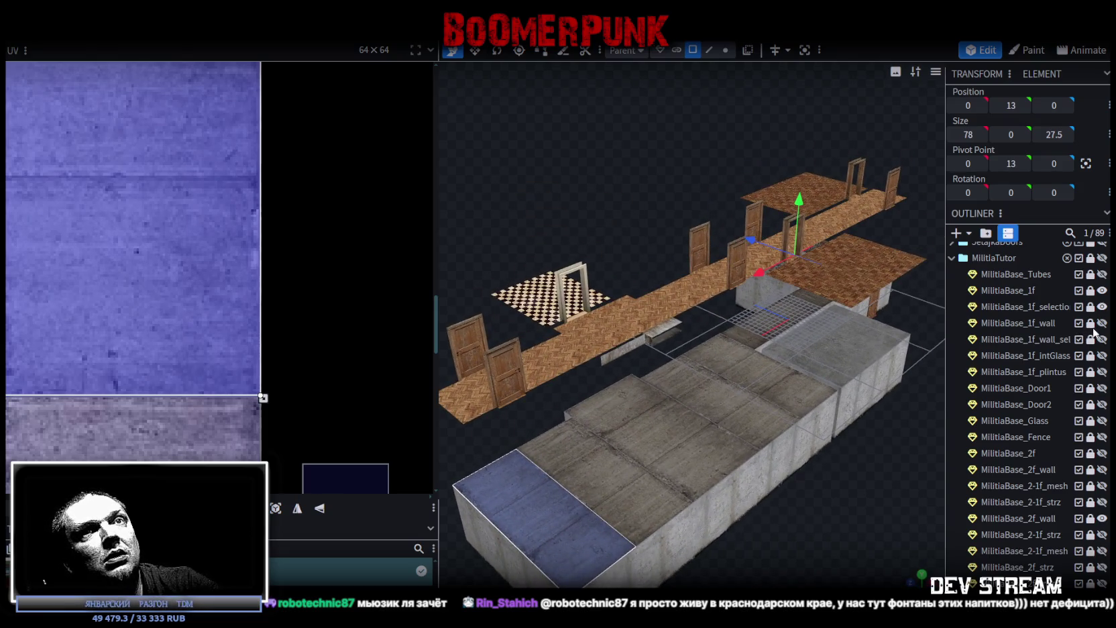
Step: Unlock MilitiaBase_1f and MilitiaBase_1f_selection, then select MilitiaBase_1f
click(1090, 291)
click(1090, 307)
click(1026, 294)
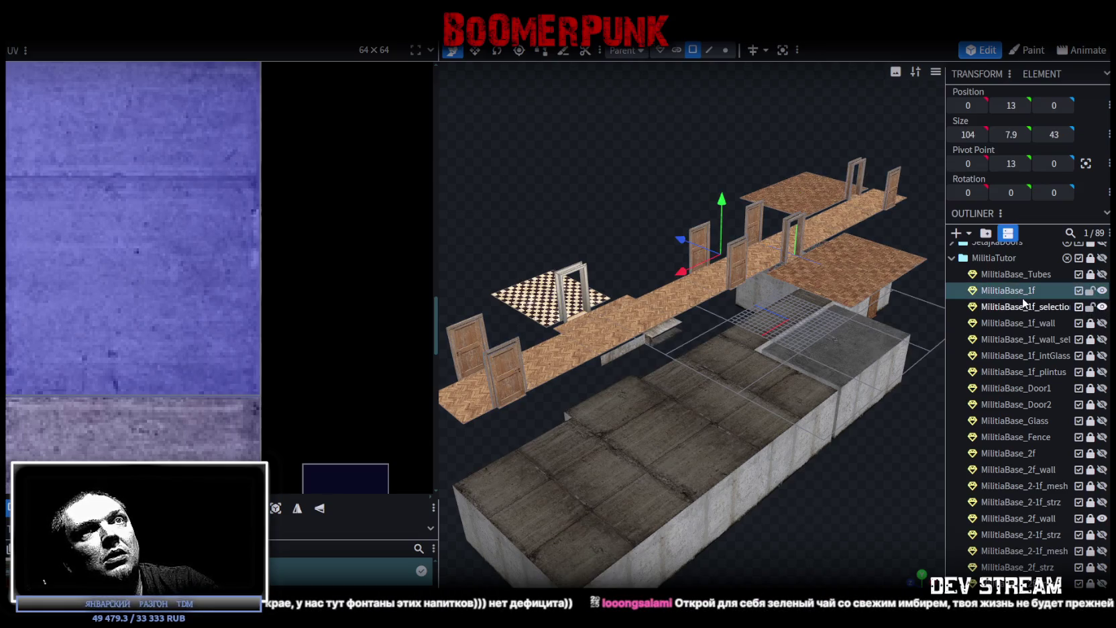
Step: Merge MilitiaBase_1f and MilitiaBase_1f_selection into one mesh
ctrl+click(1022, 307)
right_click(1020, 307)
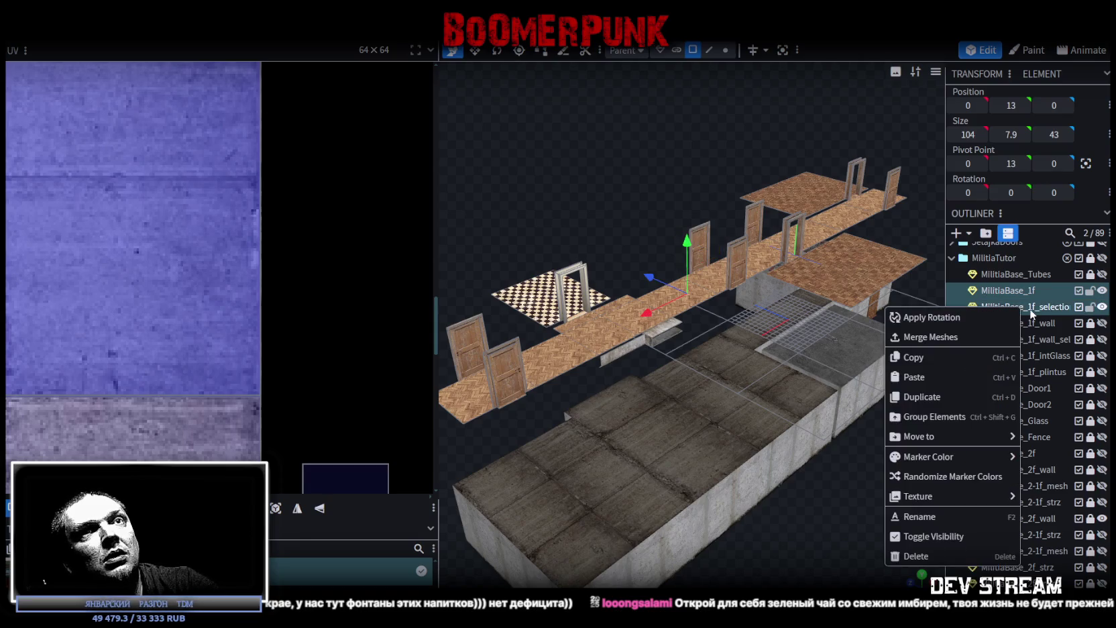
click(990, 332)
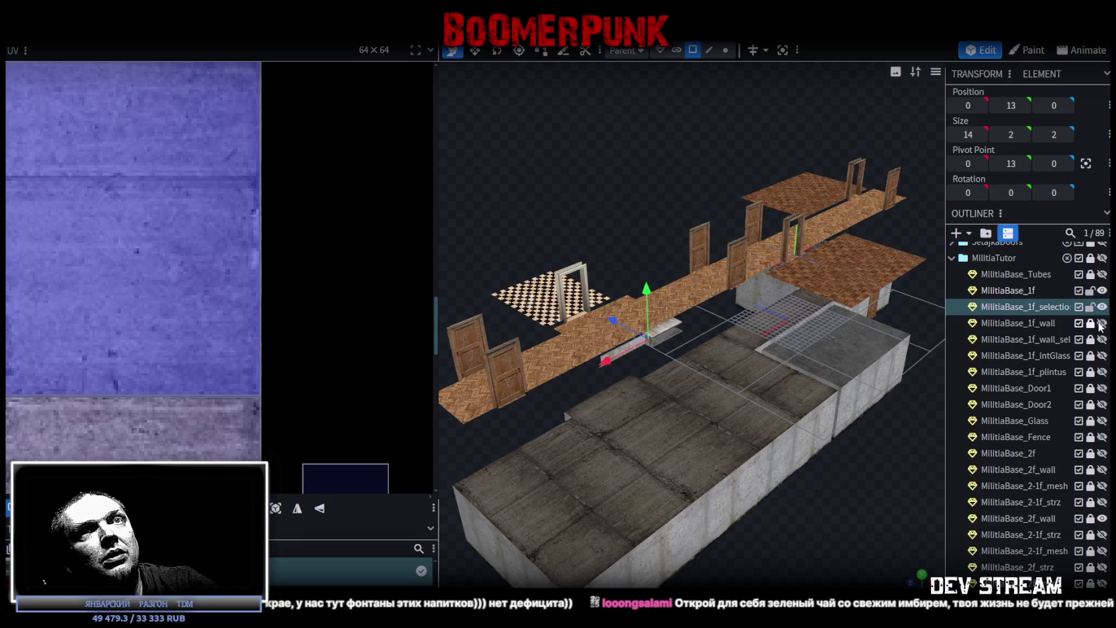
Step: Show and unlock MilitiaBase_1f_wall and add it to the selection with the slab
click(1102, 323)
click(1090, 323)
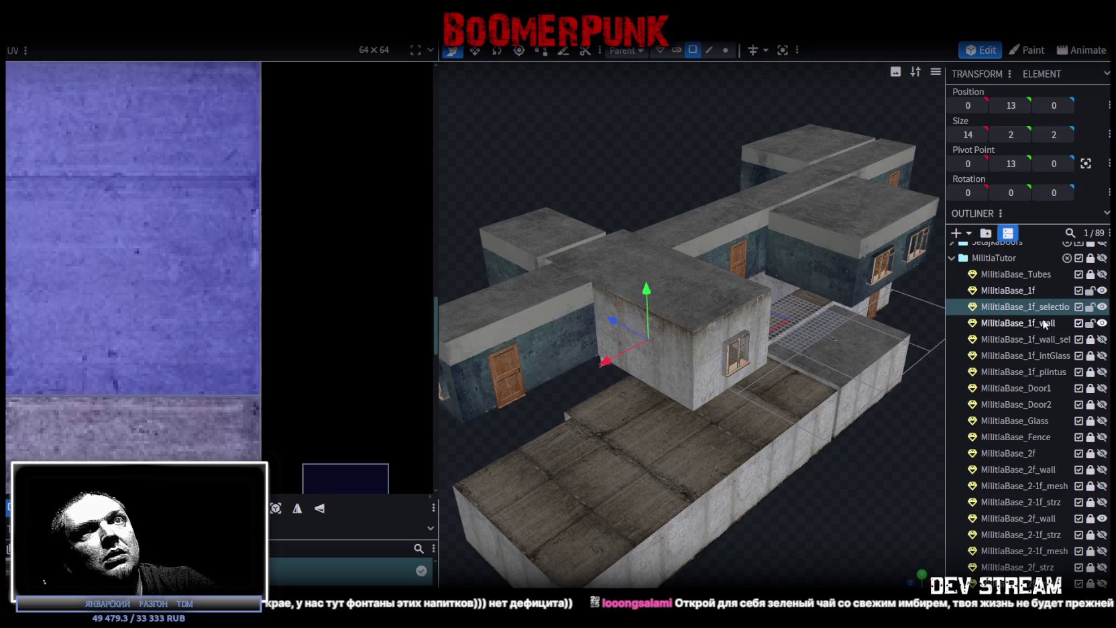
ctrl+click(1019, 323)
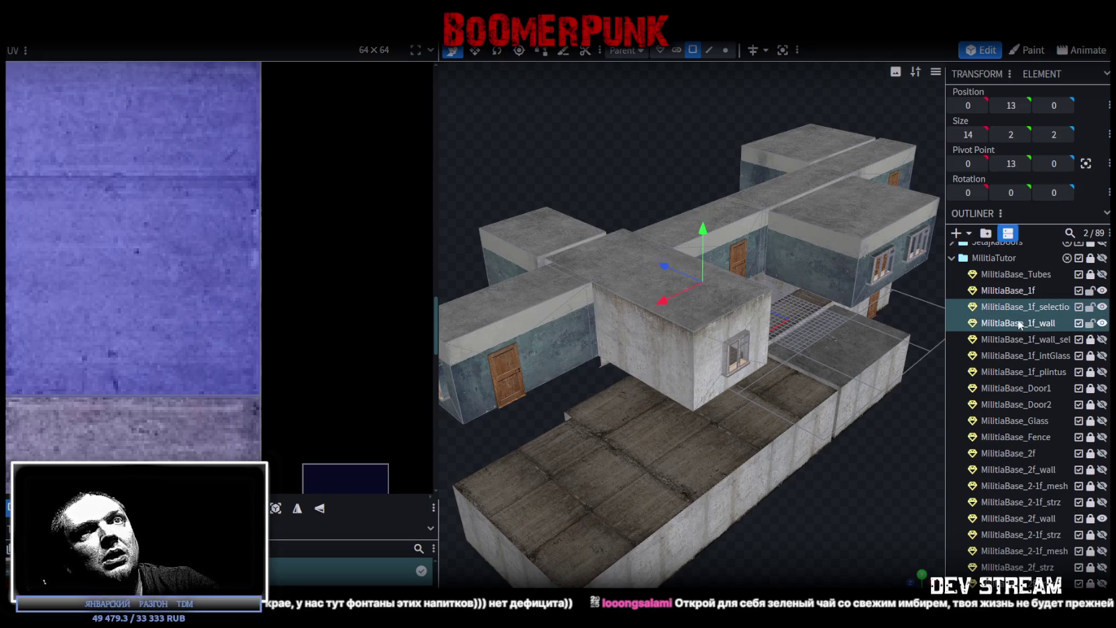
right_click(1027, 310)
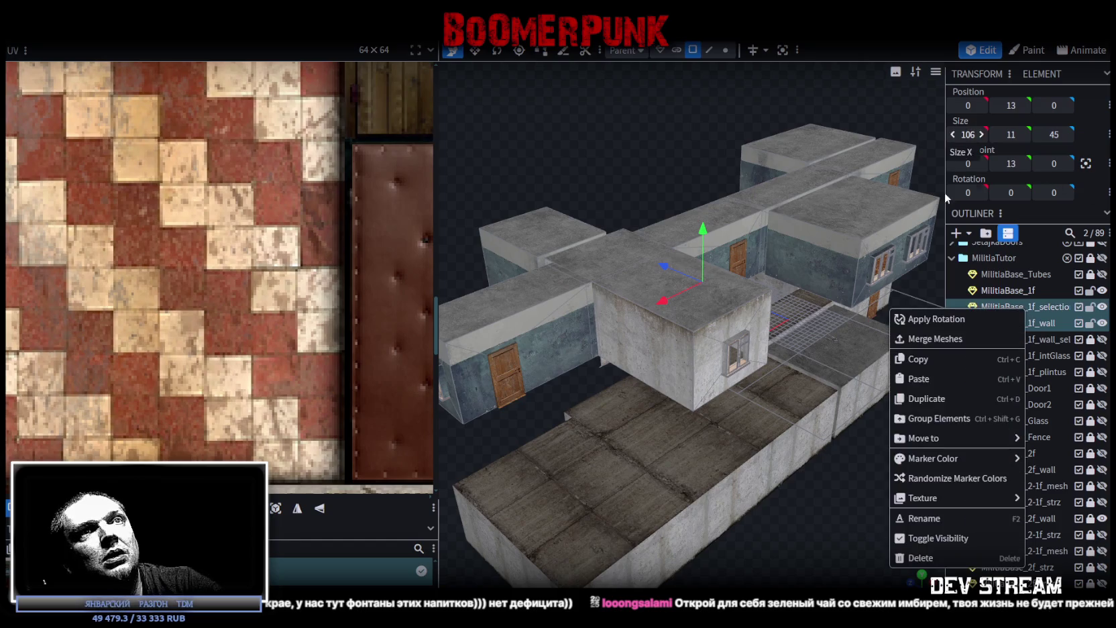
click(944, 342)
scroll(932, 342, down, 3)
click(725, 50)
drag(729, 217, 729, 217)
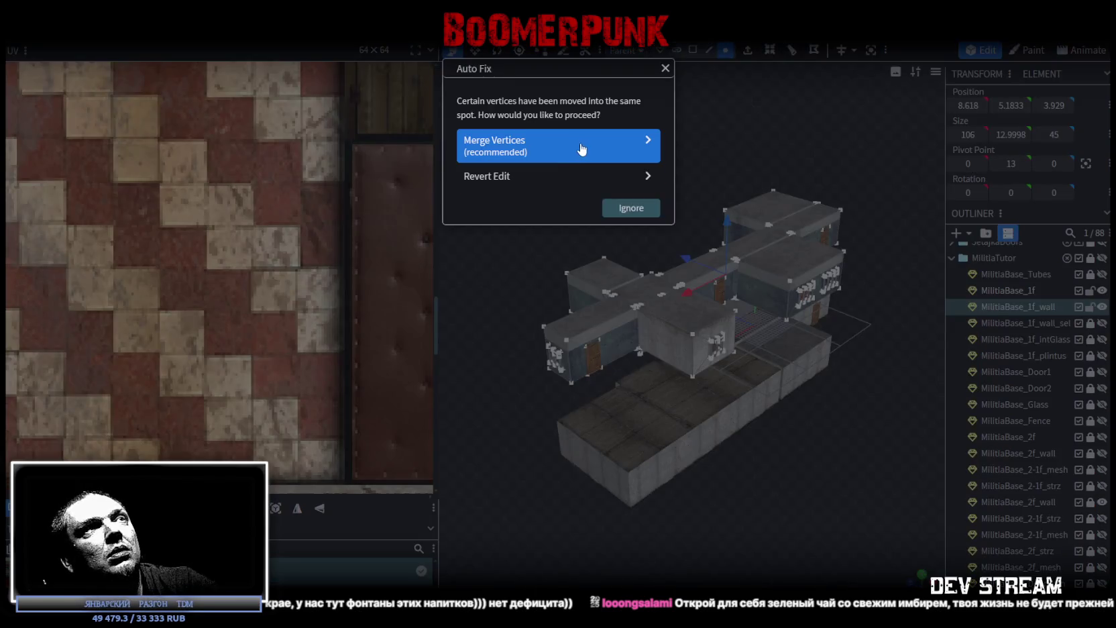
click(580, 147)
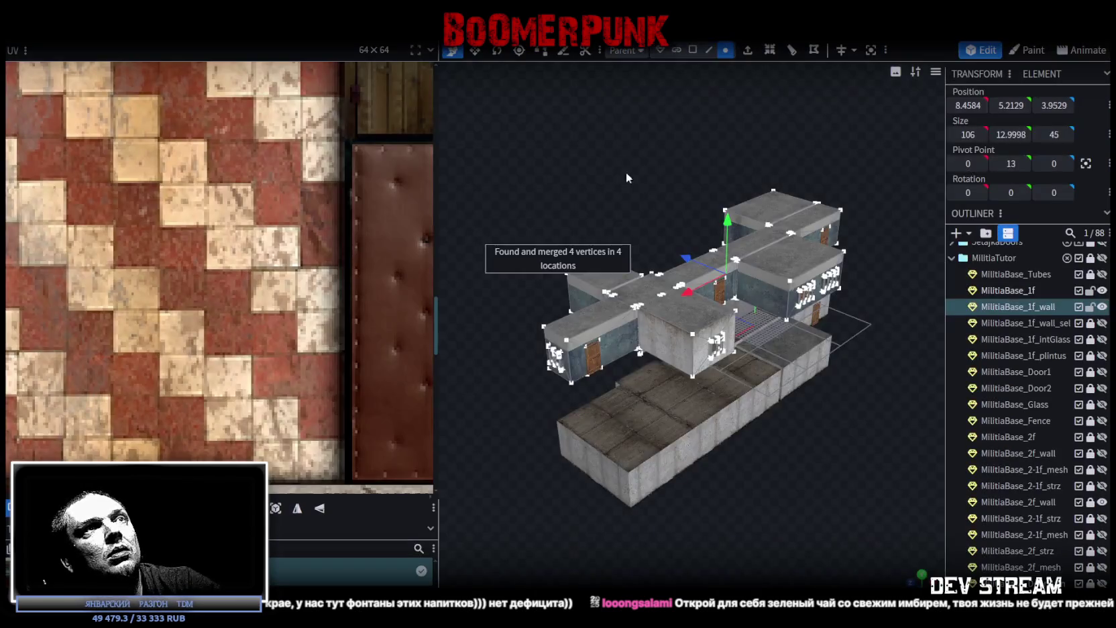
scroll(858, 516, up, 2)
scroll(835, 494, up, 2)
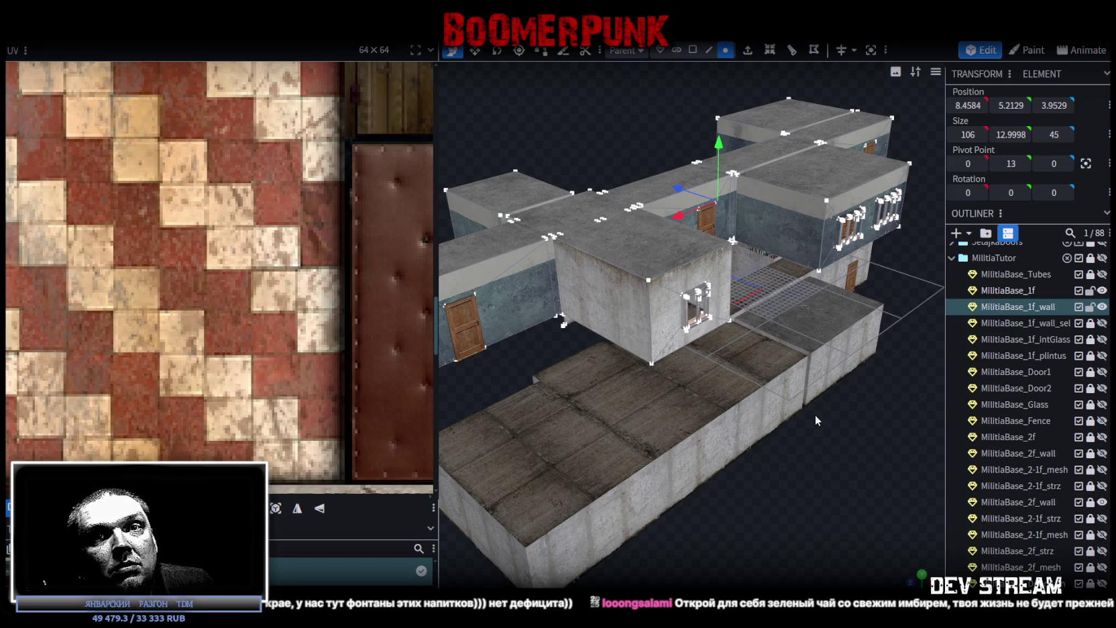
mouse_move(815, 415)
mouse_down()
mouse_move(591, 385)
mouse_move(579, 373)
mouse_move(543, 381)
mouse_move(568, 428)
mouse_move(579, 421)
mouse_up()
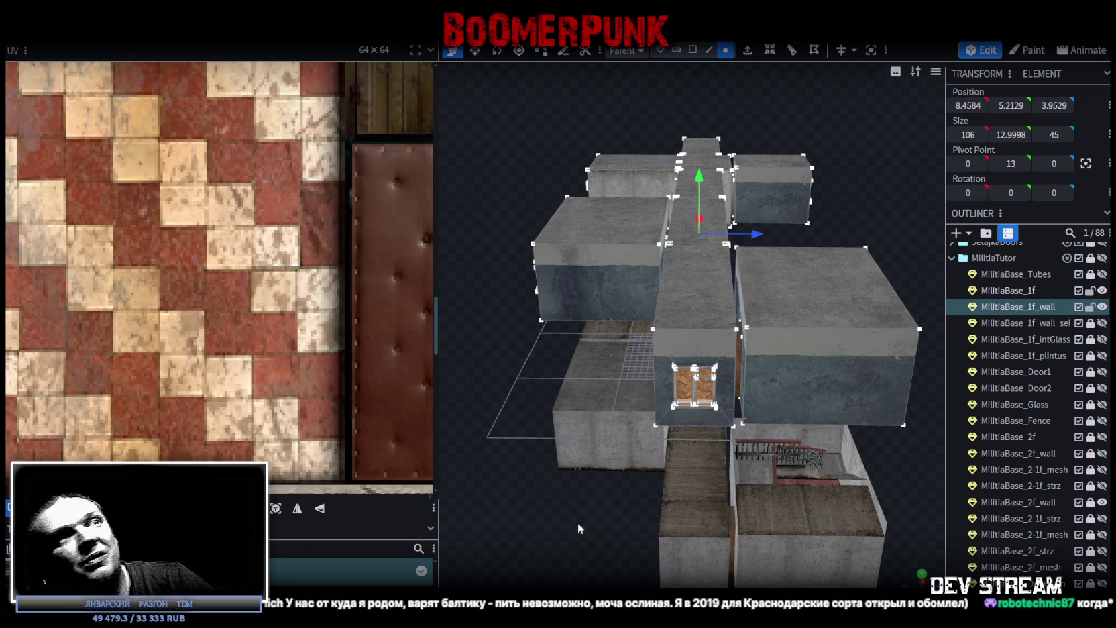
Step: Orbit the model to a side view of the first-floor wall ring
mouse_move(590, 492)
mouse_down()
mouse_move(652, 471)
mouse_move(716, 475)
mouse_move(708, 490)
mouse_move(858, 451)
mouse_move(581, 475)
mouse_move(541, 458)
mouse_move(610, 506)
mouse_move(778, 530)
mouse_move(748, 534)
mouse_move(793, 513)
mouse_move(644, 499)
mouse_move(676, 462)
mouse_move(707, 495)
mouse_move(706, 445)
mouse_up()
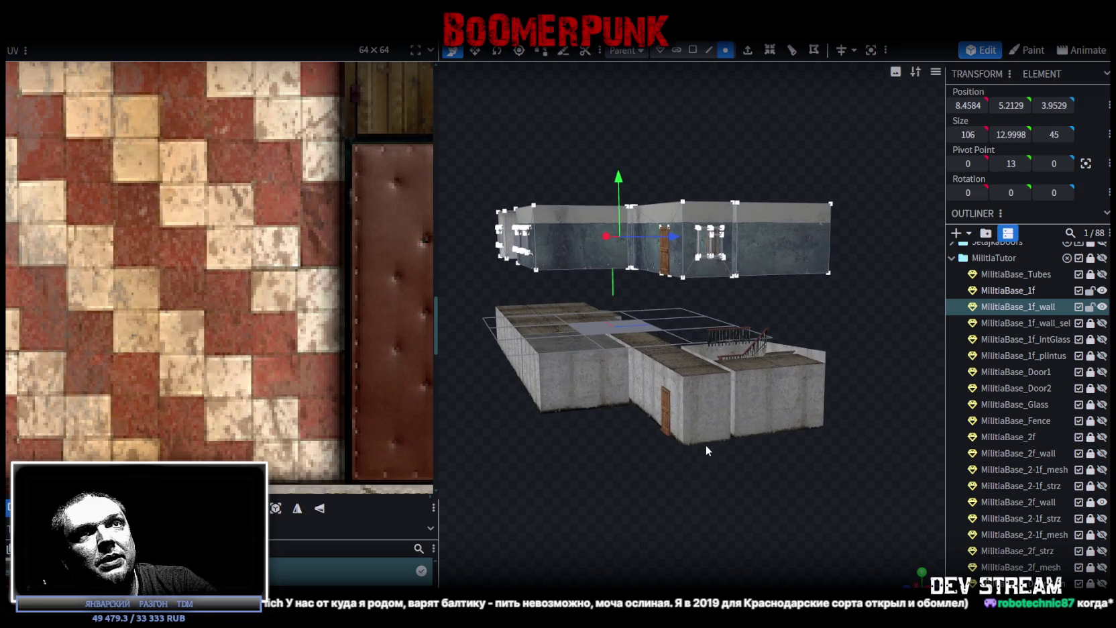
Step: Save Build0Tutor.bbmodel and toggle MilitiaBase_1f_wall_sel visibility to check it
key(ctrl+s)
click(1102, 322)
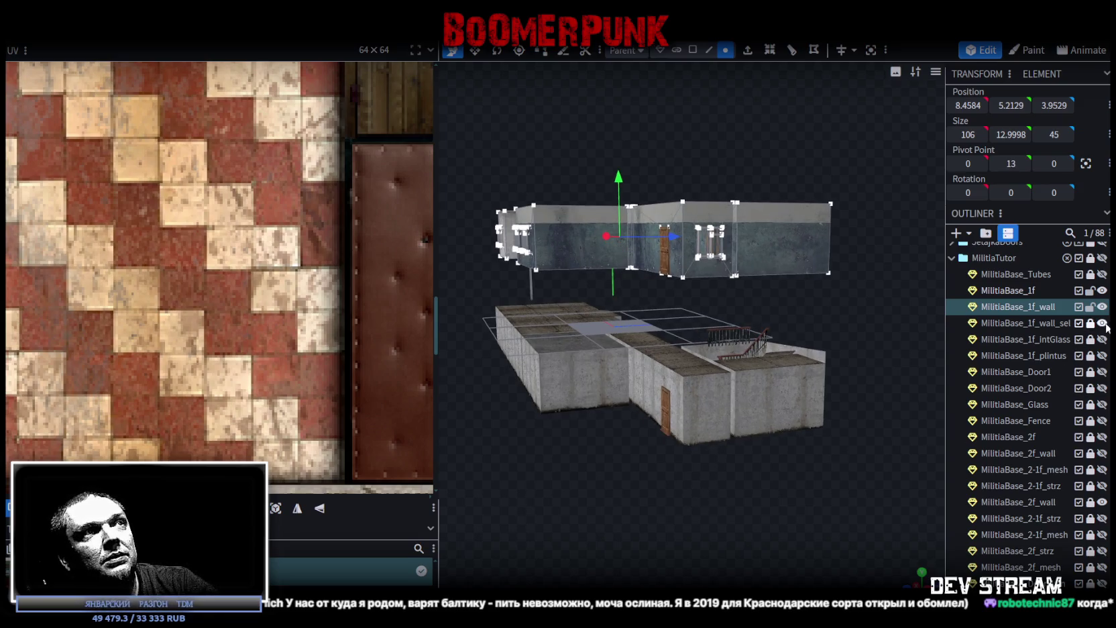
drag(594, 444, 603, 446)
scroll(602, 446, up, 2)
click(1102, 323)
click(1102, 323)
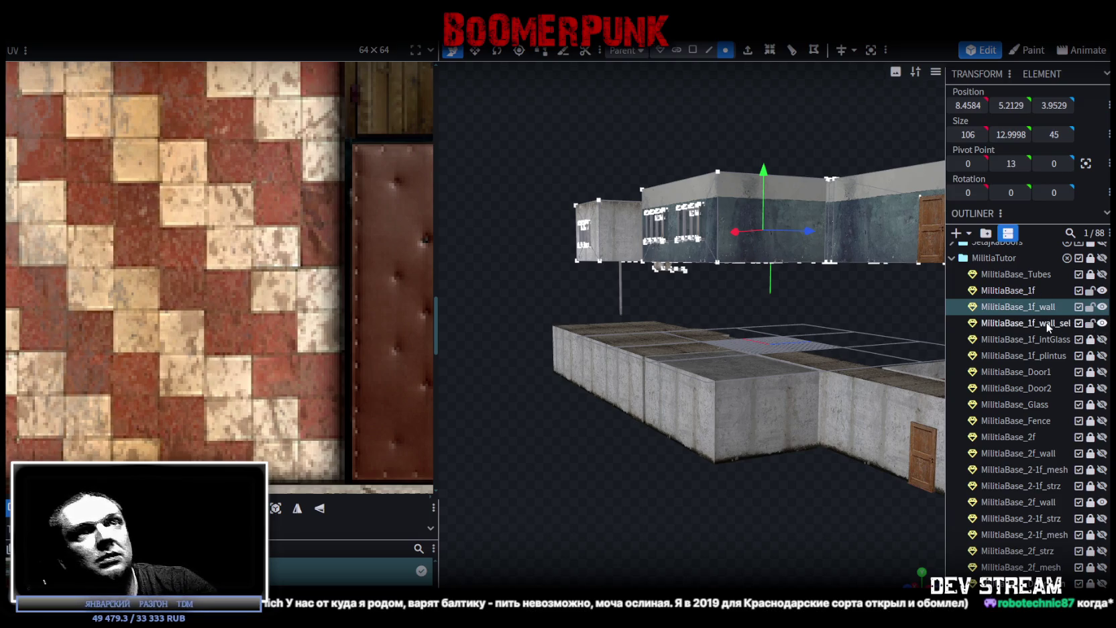
Step: Delete MilitiaBase_1f_wall_sel and select MilitiaBase_1f_intGlass
click(1045, 323)
key(Delete)
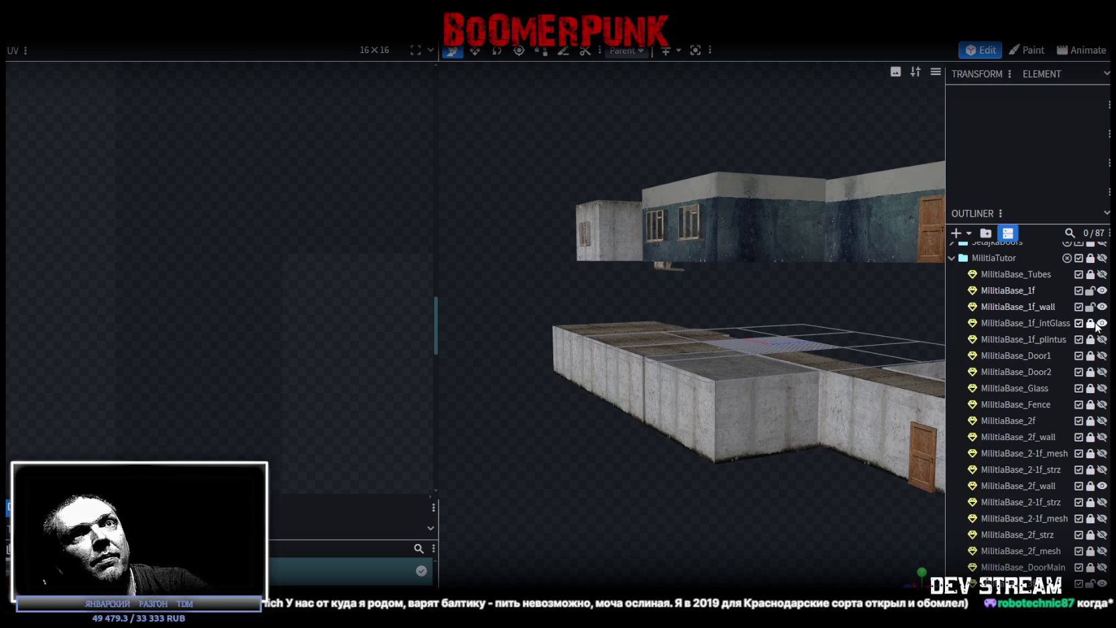
mouse_move(875, 370)
mouse_down()
mouse_move(708, 381)
mouse_move(742, 519)
mouse_up()
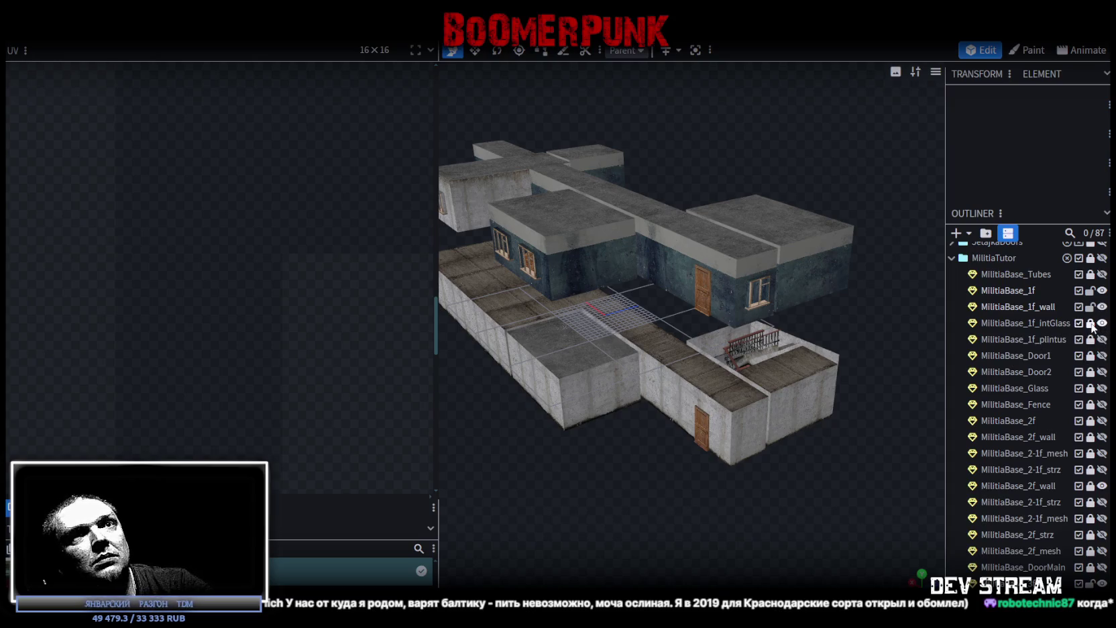
click(1040, 321)
Step: Switch to face selection mode and orbit in close to the building
mouse_move(664, 470)
mouse_down()
mouse_move(750, 496)
mouse_move(851, 457)
mouse_up()
scroll(850, 457, up, 3)
scroll(872, 435, up, 3)
scroll(843, 457, up, 3)
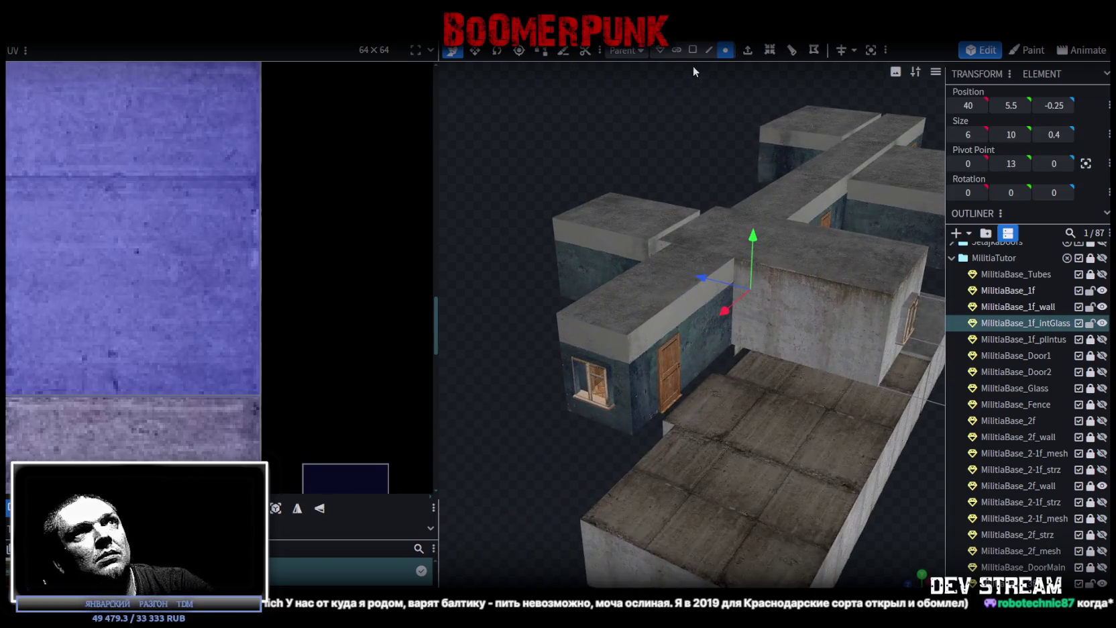
click(692, 50)
scroll(633, 194, down, 4)
scroll(877, 434, down, 2)
mouse_move(878, 434)
mouse_down()
mouse_move(641, 380)
mouse_move(609, 384)
mouse_move(621, 415)
mouse_move(845, 415)
mouse_move(808, 401)
mouse_up()
scroll(621, 415, up, 3)
scroll(634, 410, up, 2)
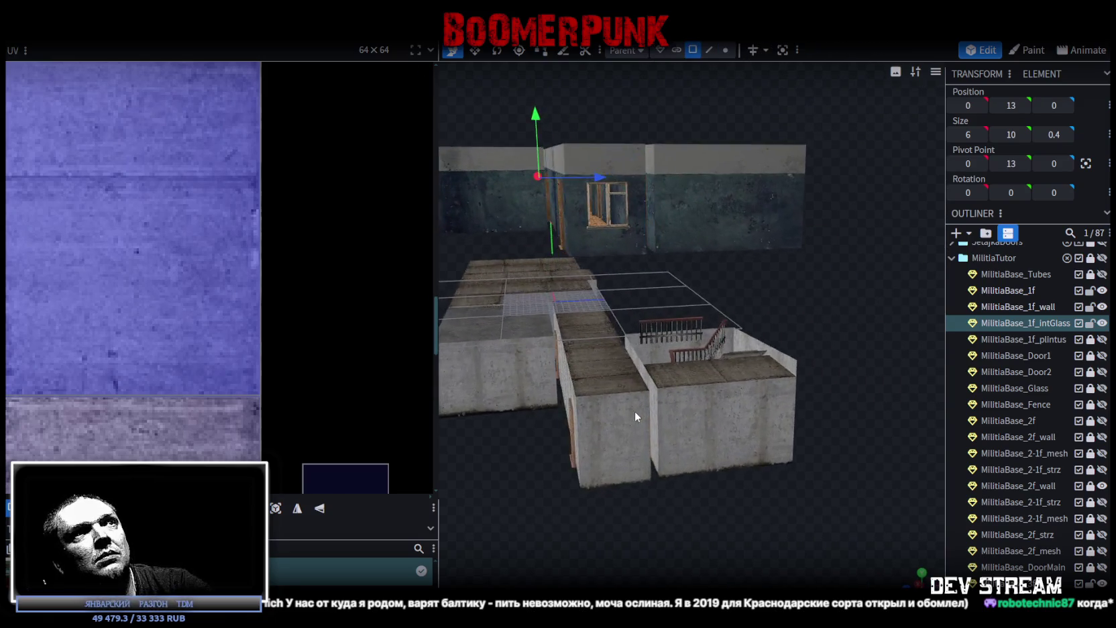
scroll(634, 410, down, 3)
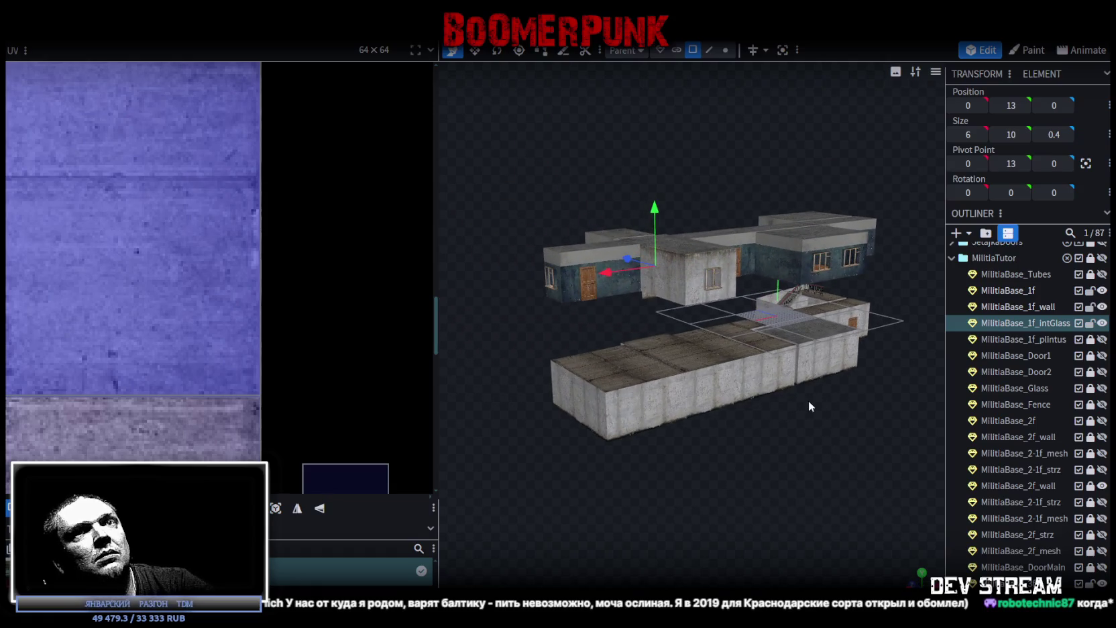
Step: Show and unlock MilitiaBase_1f_plintus, then clear the selection
click(1102, 339)
click(1090, 339)
click(1014, 340)
mouse_move(711, 437)
mouse_down()
mouse_move(581, 436)
mouse_move(543, 386)
mouse_move(499, 418)
mouse_move(706, 382)
mouse_move(710, 371)
mouse_up()
scroll(671, 380, up, 3)
scroll(701, 382, up, 3)
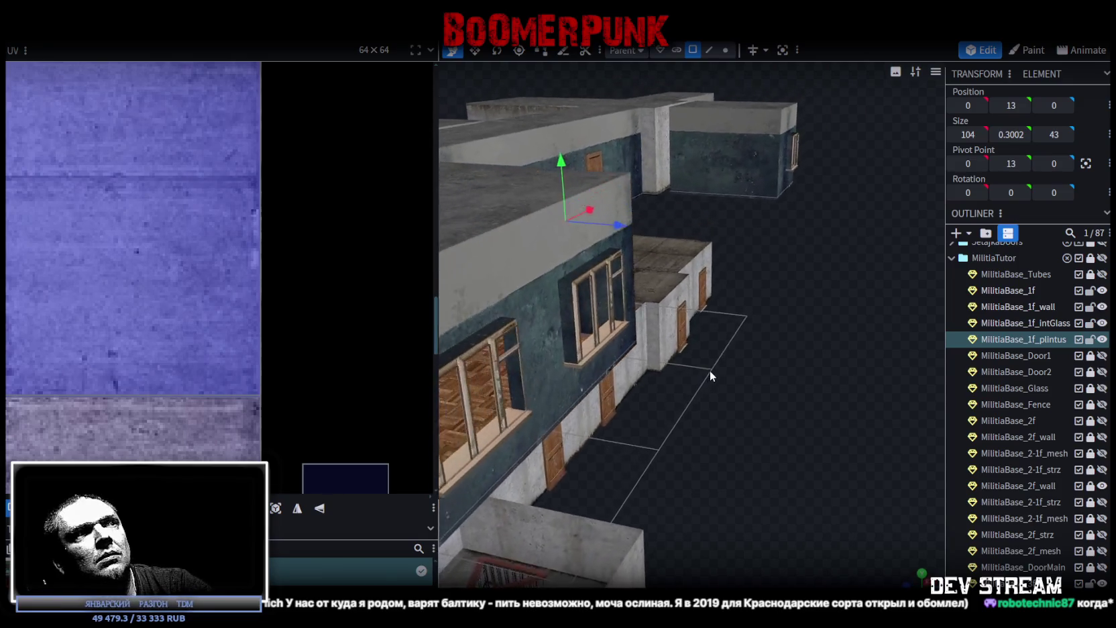
click(1102, 340)
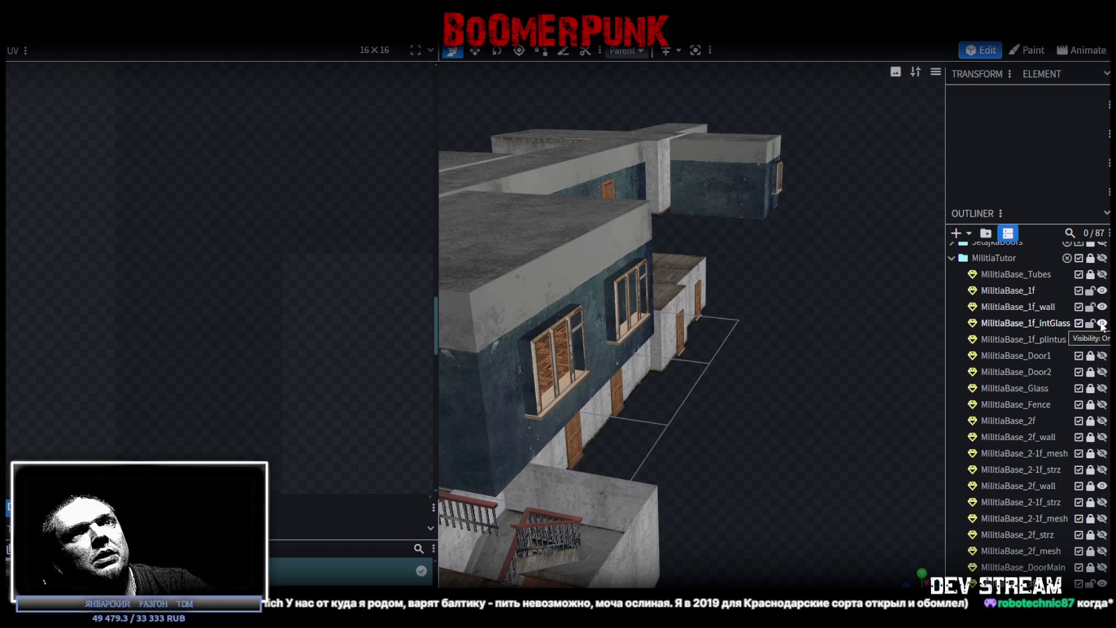
Step: Move inside along the corridor to a window wall and toggle the interior glass to check it
drag(678, 295, 702, 346)
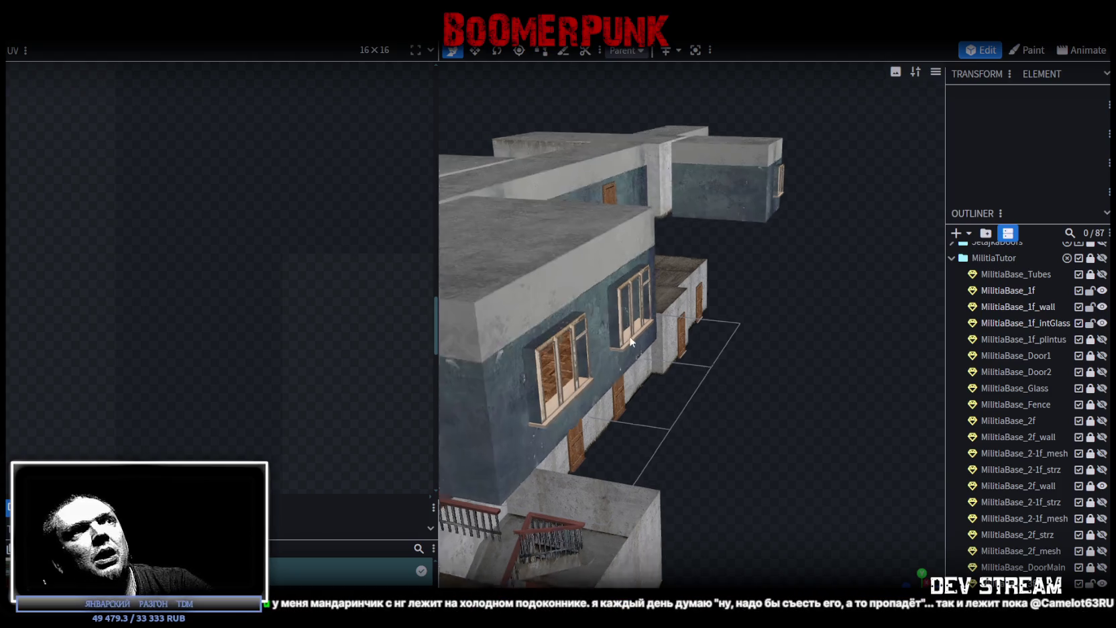
scroll(798, 378, down, 5)
scroll(823, 386, down, 5)
mouse_move(821, 387)
mouse_down()
mouse_move(788, 350)
mouse_move(616, 354)
mouse_move(628, 166)
mouse_up()
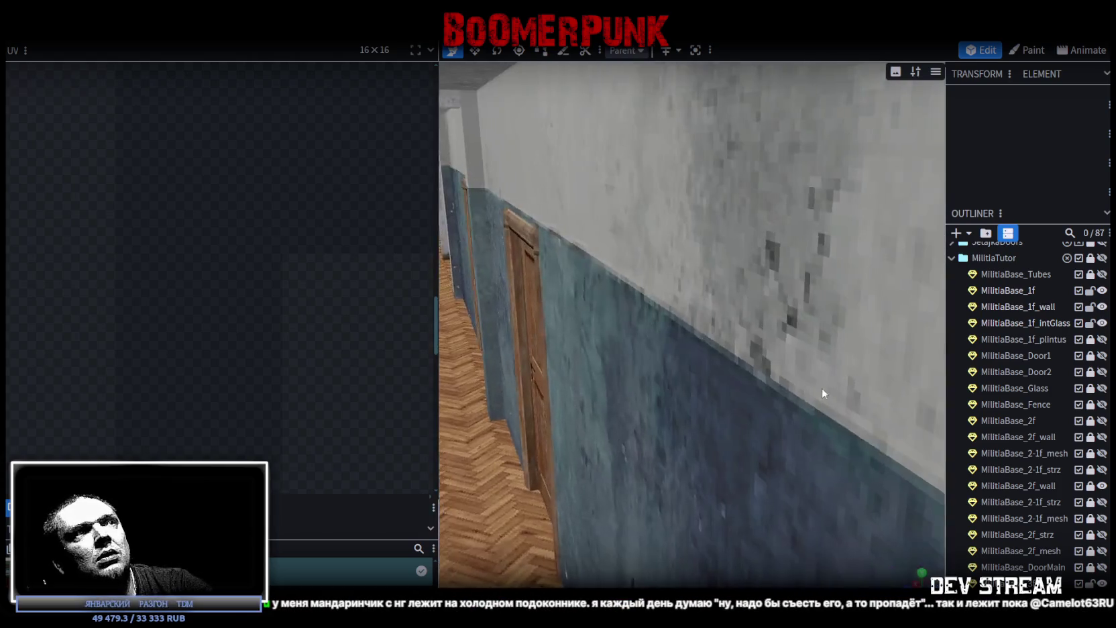
scroll(704, 133, down, 5)
mouse_move(675, 137)
mouse_down()
mouse_move(728, 141)
mouse_move(804, 174)
mouse_up()
click(1102, 324)
click(1101, 324)
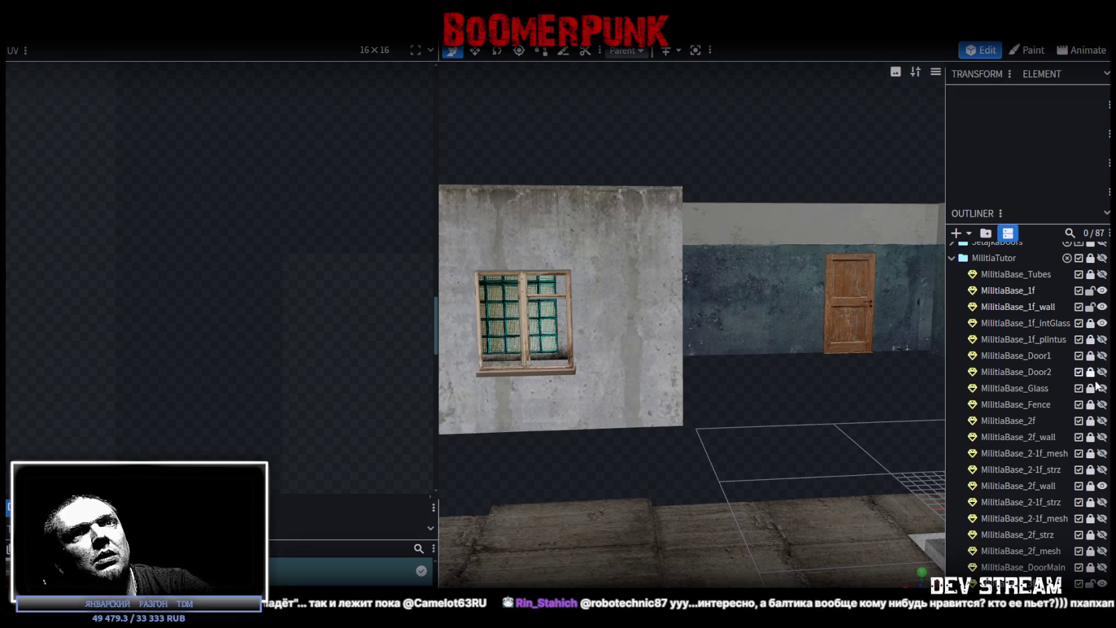
Step: Show MilitiaBase_Glass and MilitiaBase_Fence, then unlock and select MilitiaBase_Glass
click(1103, 388)
click(1102, 405)
scroll(826, 440, down, 3)
click(1090, 389)
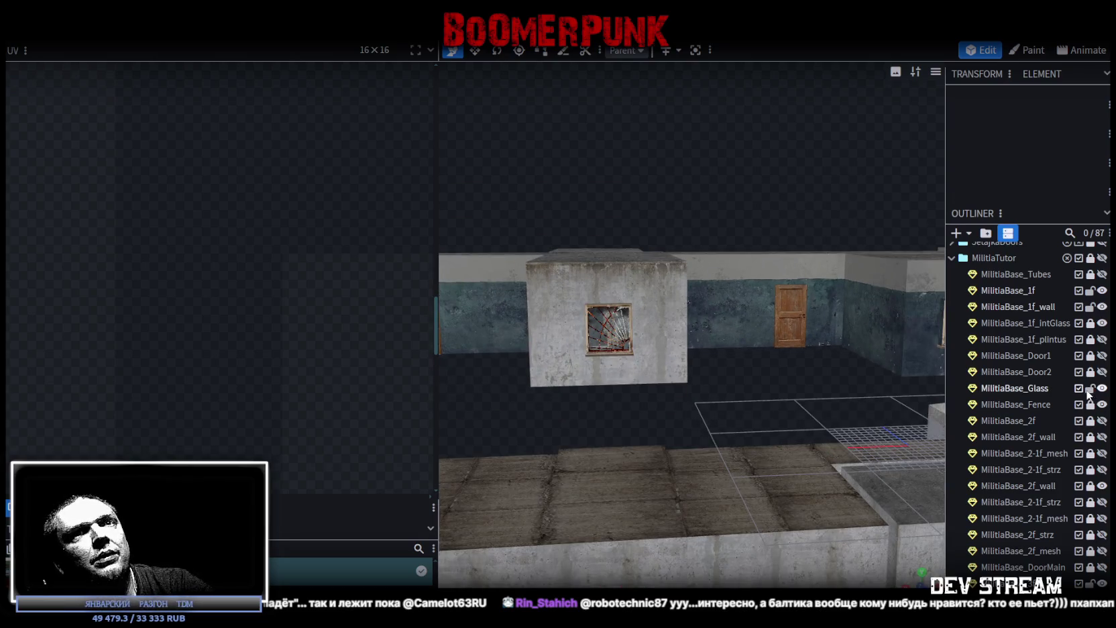
click(1031, 389)
Step: Toggle MilitiaBase_Fence in the selection, then show the MilitiaBase_2f_wall second-floor walls
mouse_move(761, 385)
mouse_down()
mouse_move(710, 324)
mouse_move(719, 441)
mouse_move(836, 420)
mouse_up()
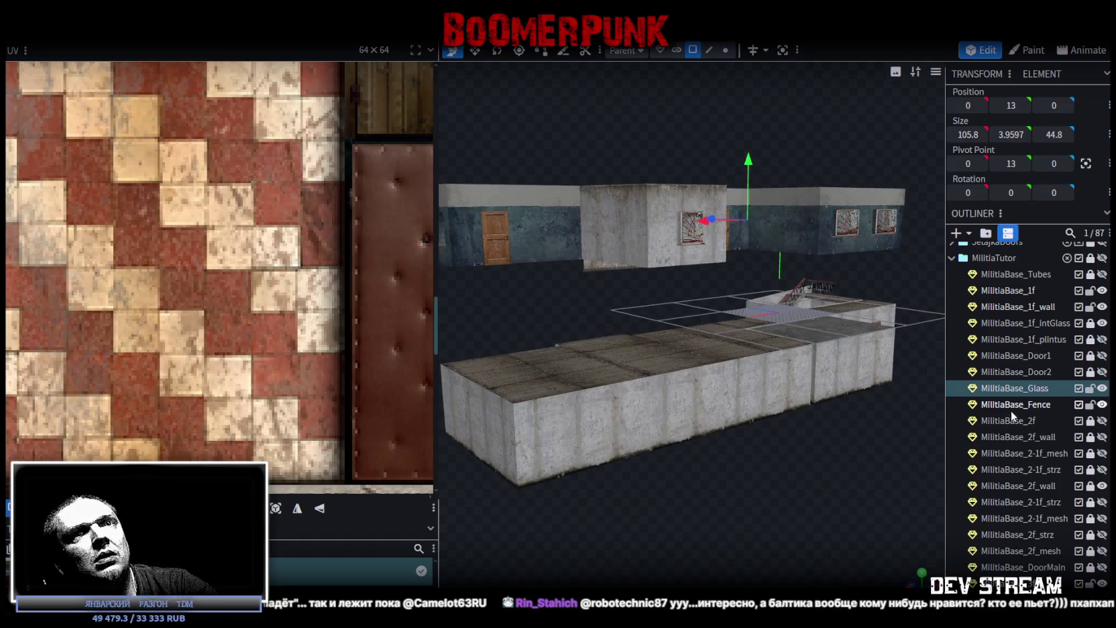
ctrl+click(1028, 406)
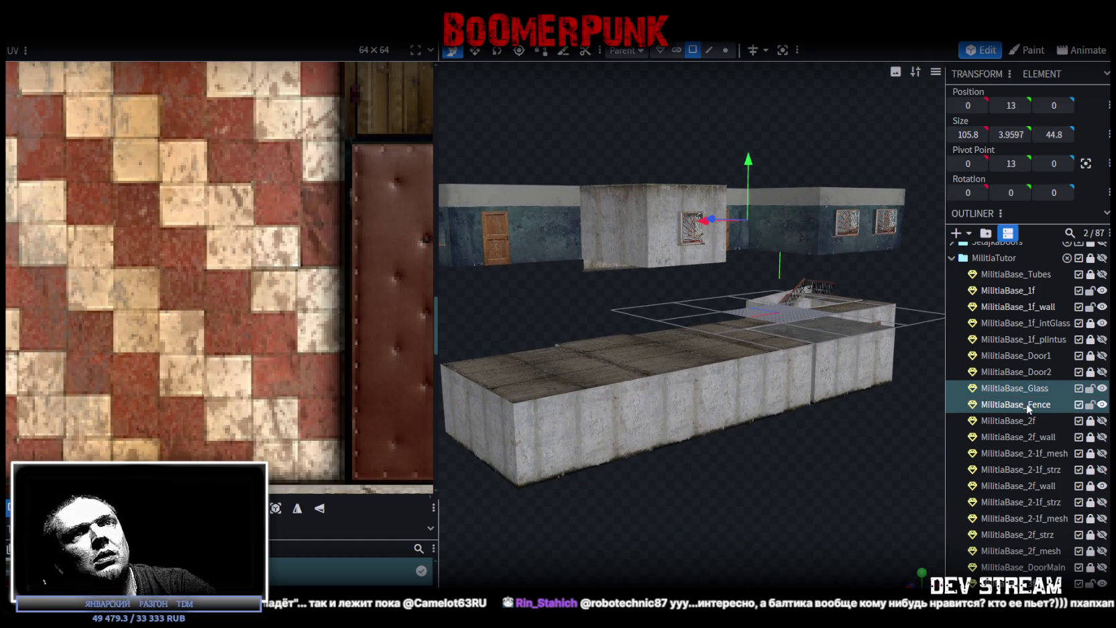
click(1035, 387)
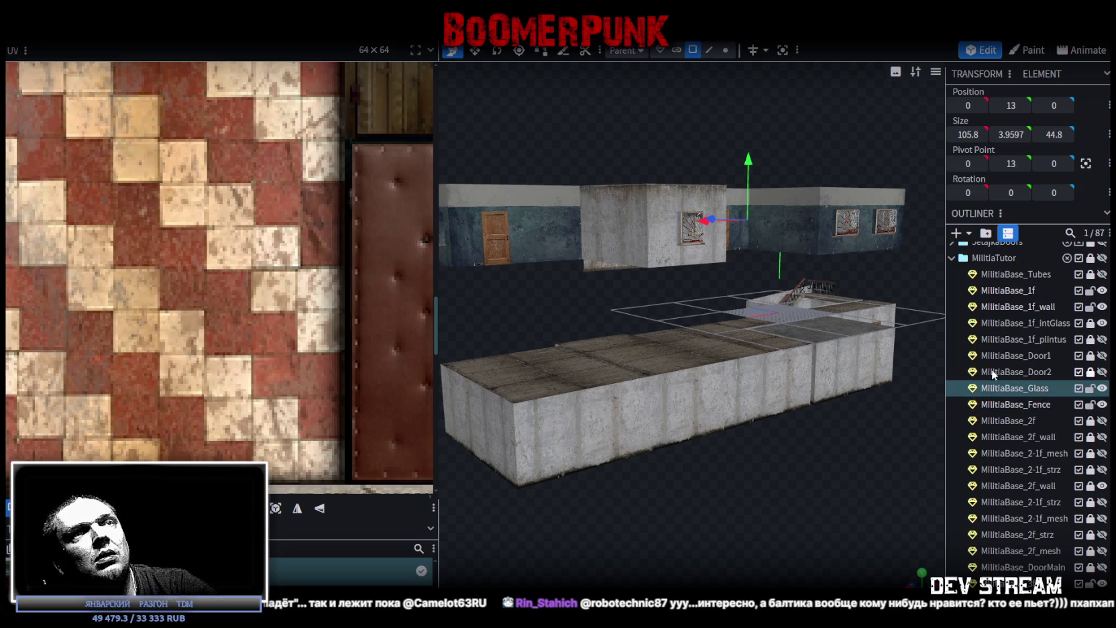
click(1102, 437)
drag(760, 458, 857, 389)
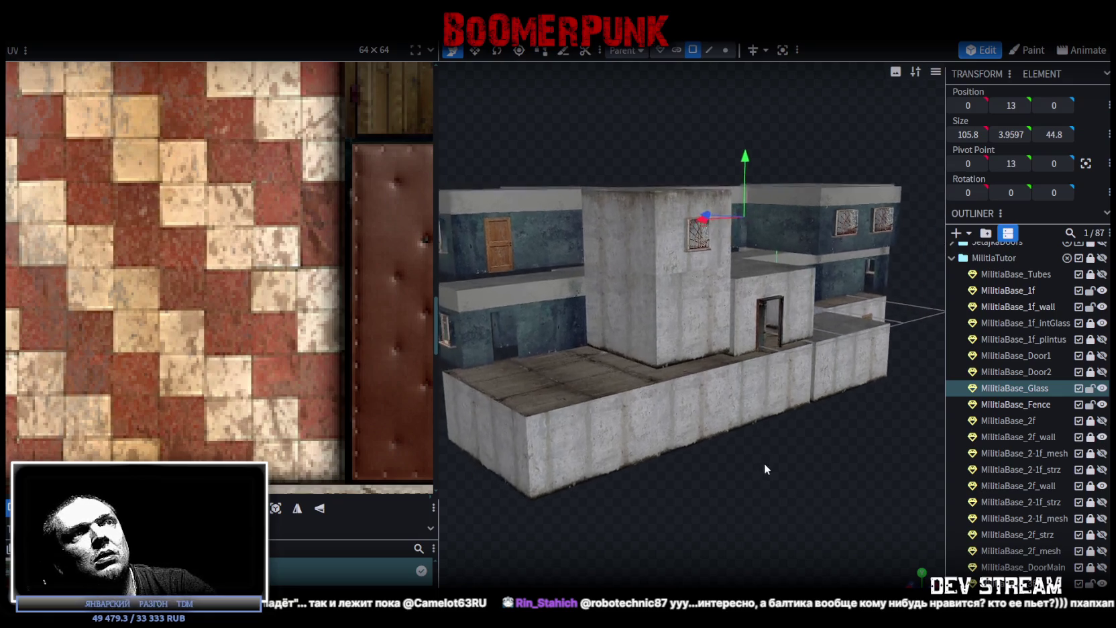
Step: Reselect the window glass and close in on the upper-floor window and door
click(1031, 391)
drag(770, 460, 816, 451)
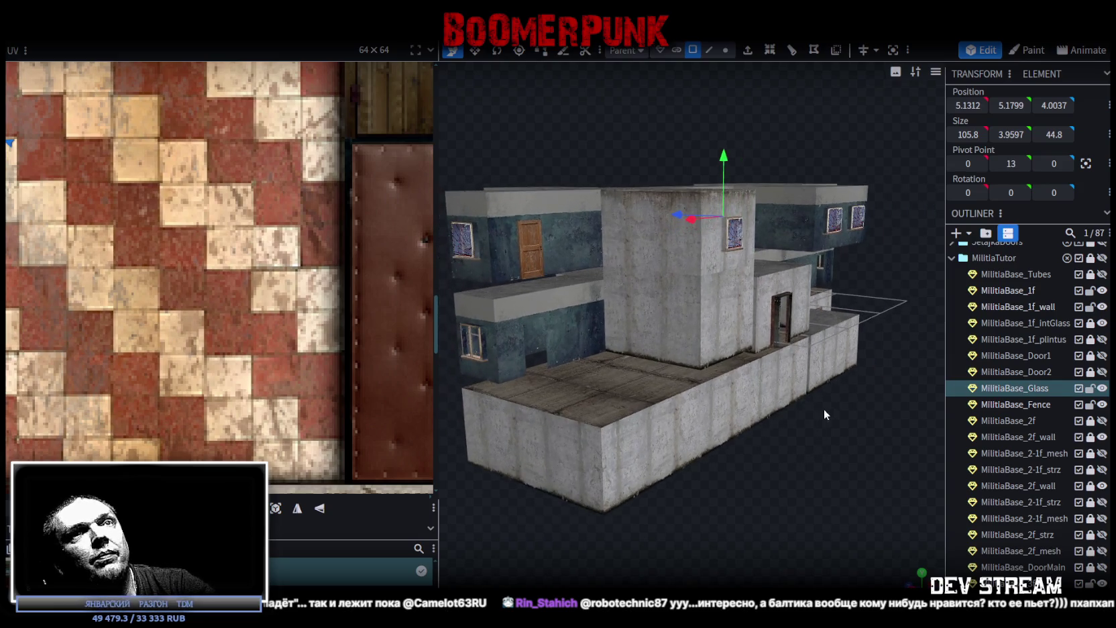
drag(751, 402, 677, 388)
scroll(678, 355, up, 5)
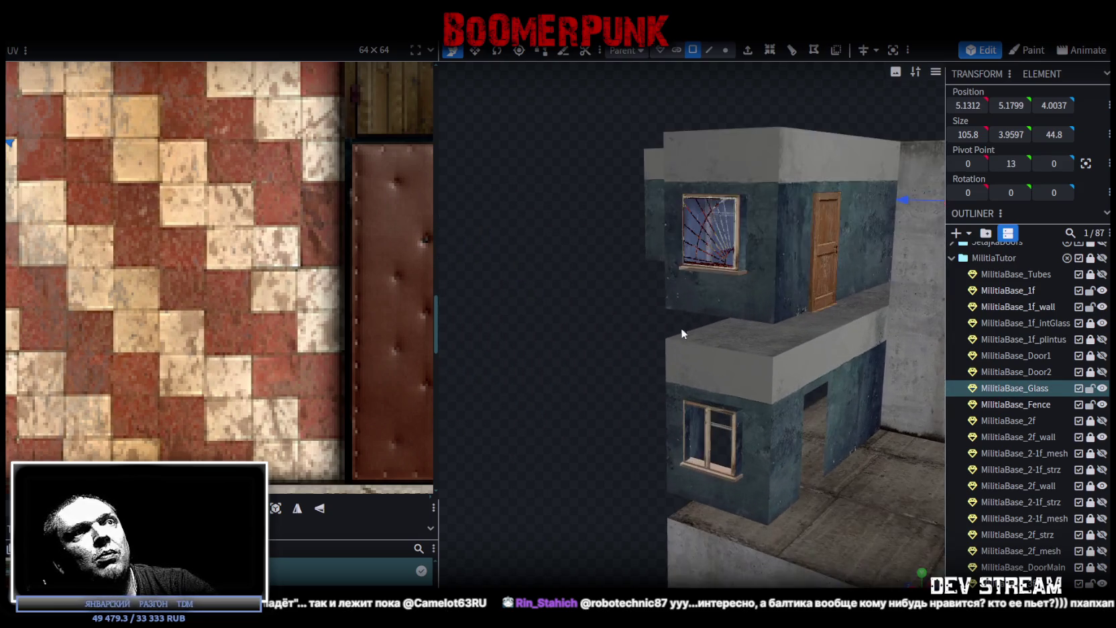
right_click(712, 222)
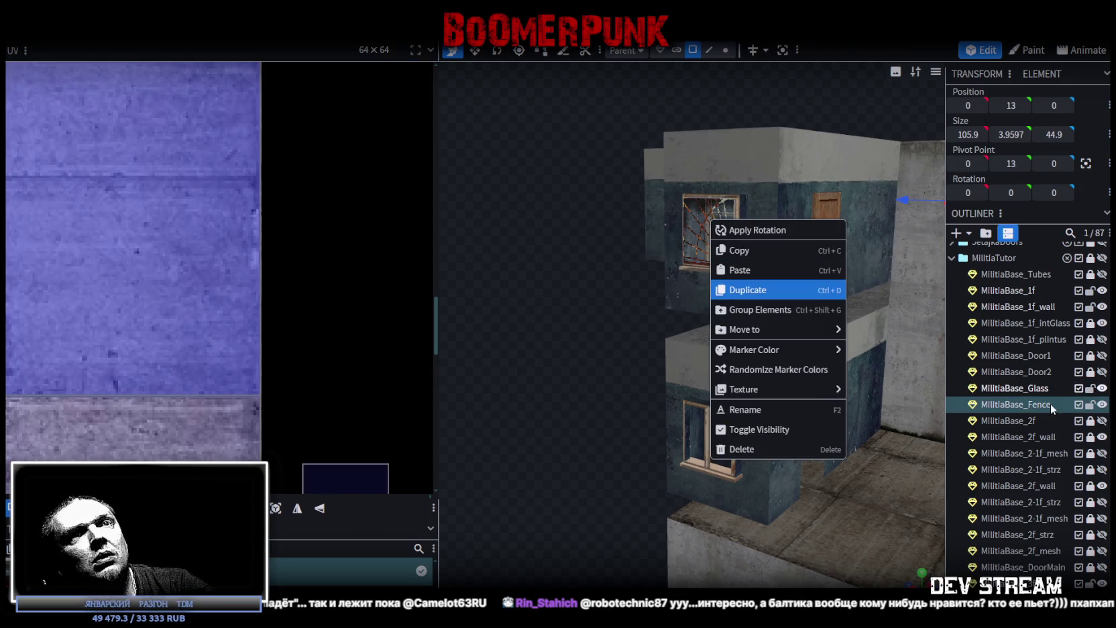
Step: Hide the window bars, then copy the 8 MilitiaBase_Glass faces and paste them as new mesh geometry
click(1102, 404)
click(1033, 386)
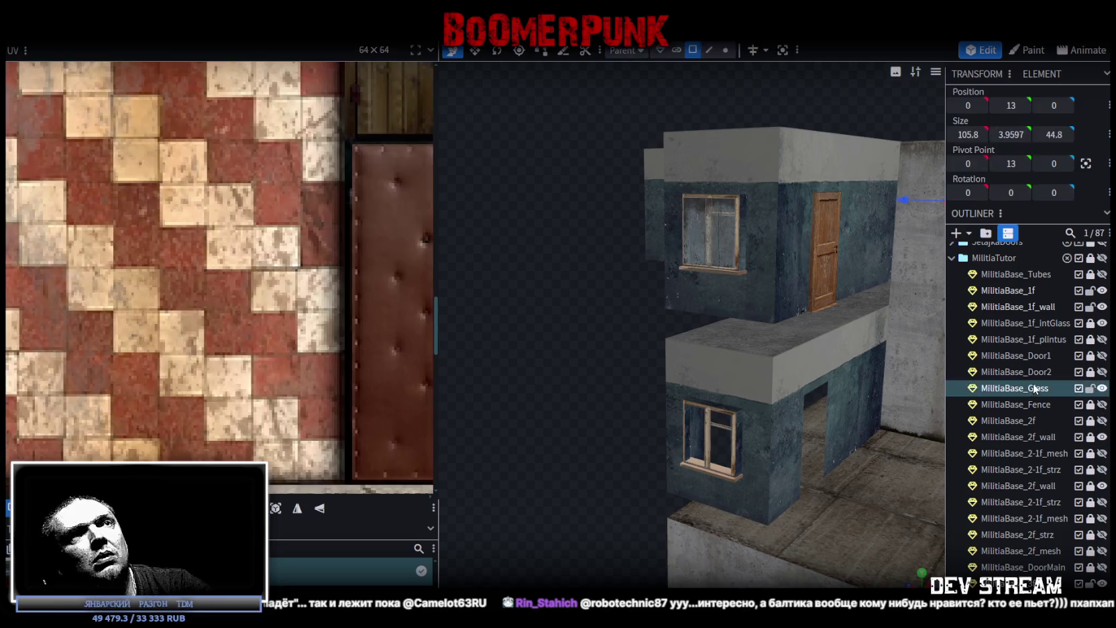
right_click(717, 238)
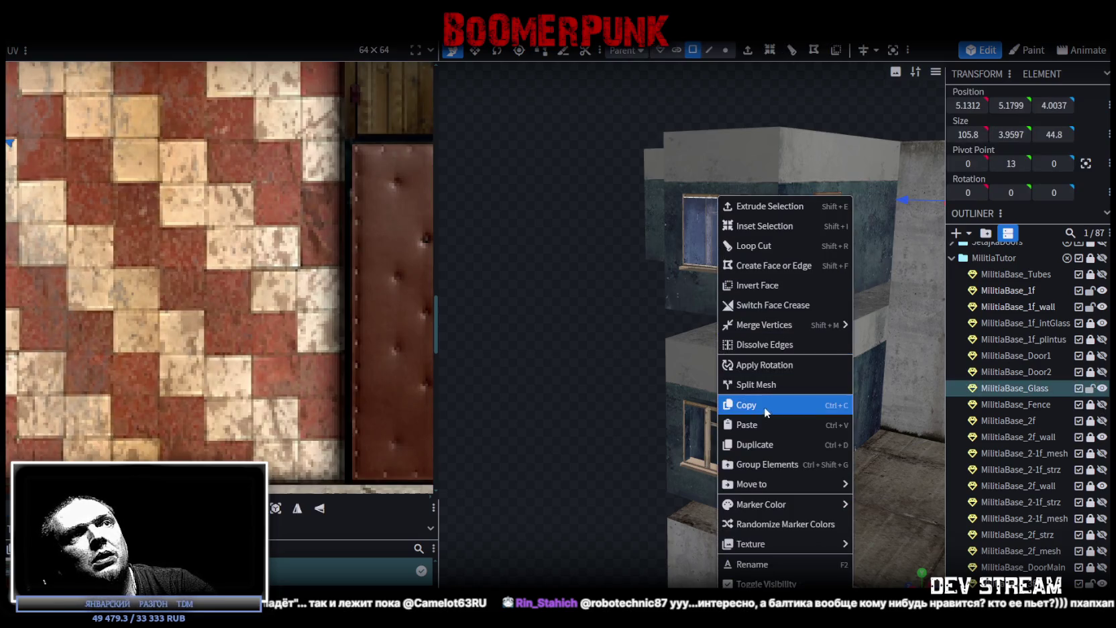
click(762, 405)
right_click(729, 362)
click(772, 425)
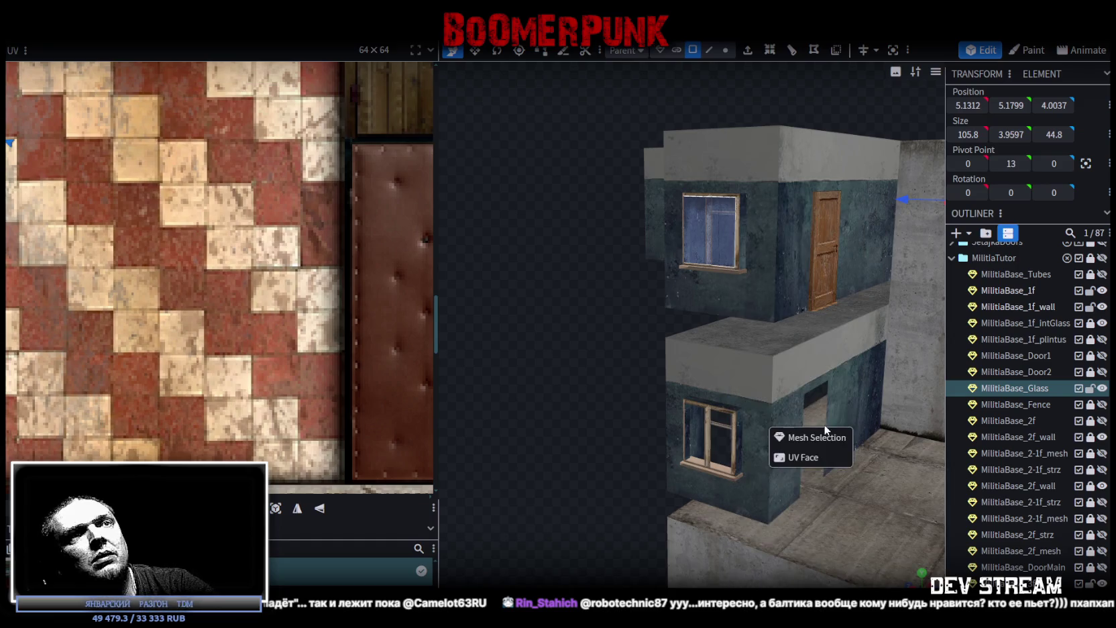
click(818, 438)
Step: Move the pasted glass panes 13 units down to the lower floor
scroll(839, 326, down, 2)
drag(816, 305, 731, 267)
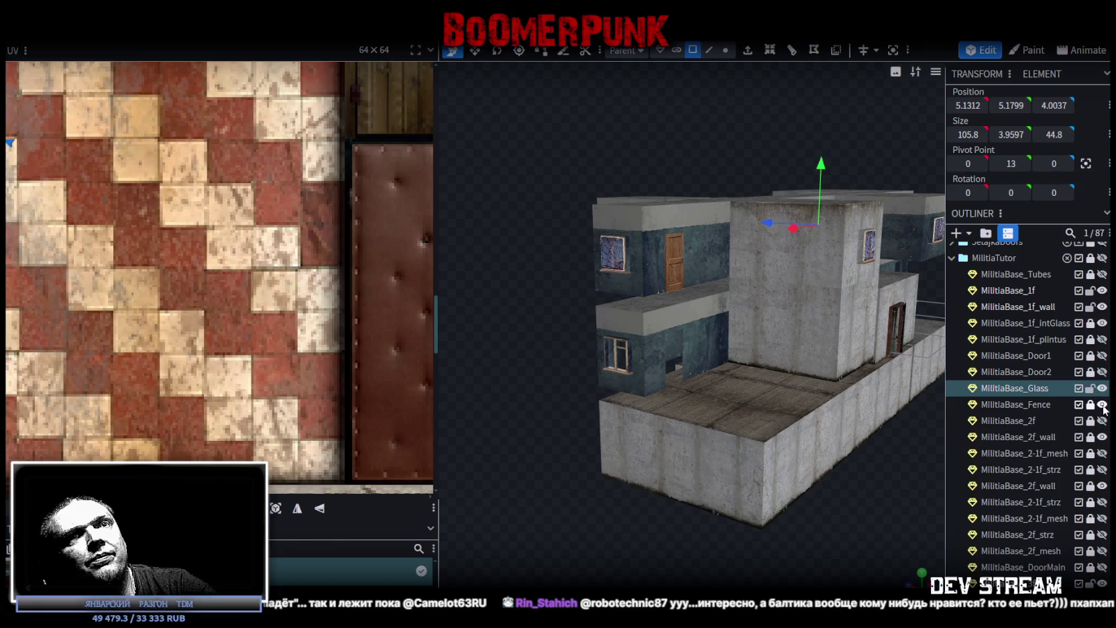
scroll(601, 240, up, 2)
right_click(599, 236)
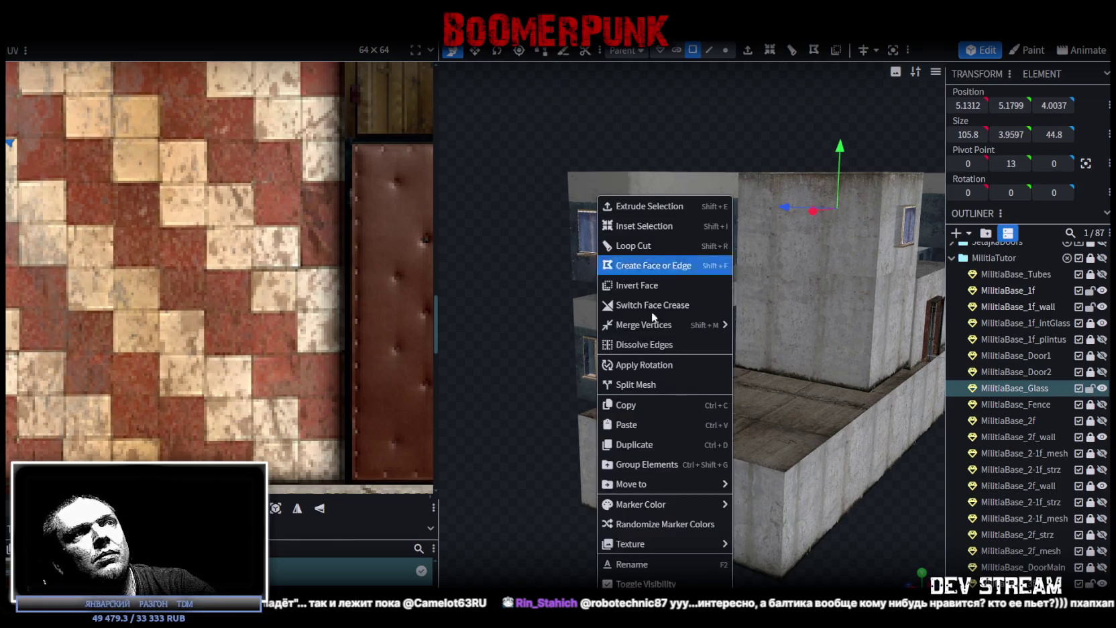
click(659, 426)
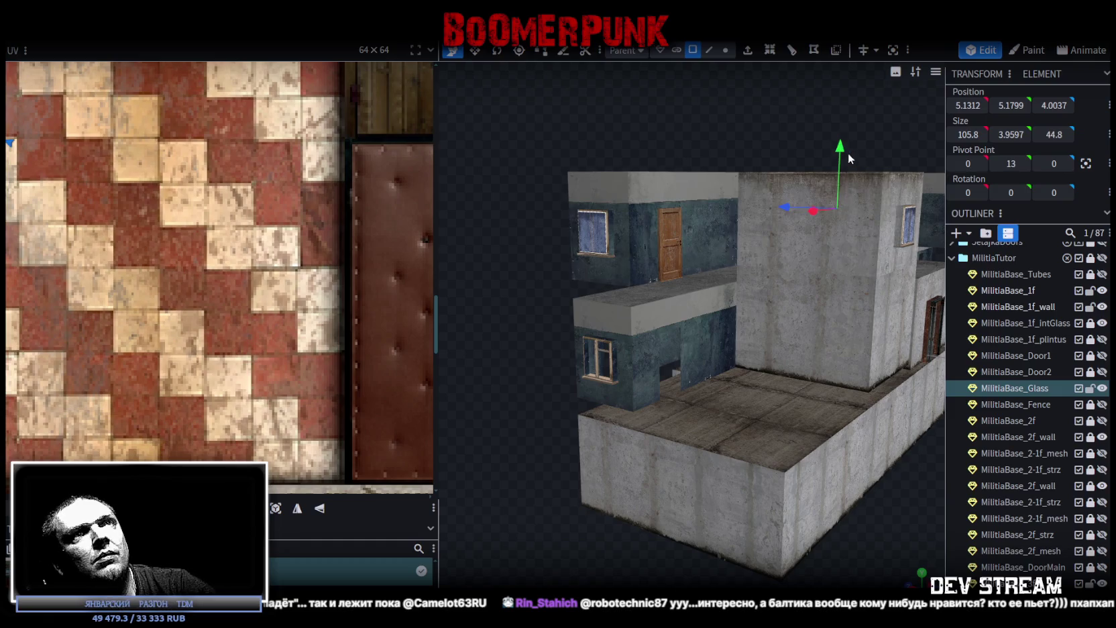
drag(841, 152, 838, 226)
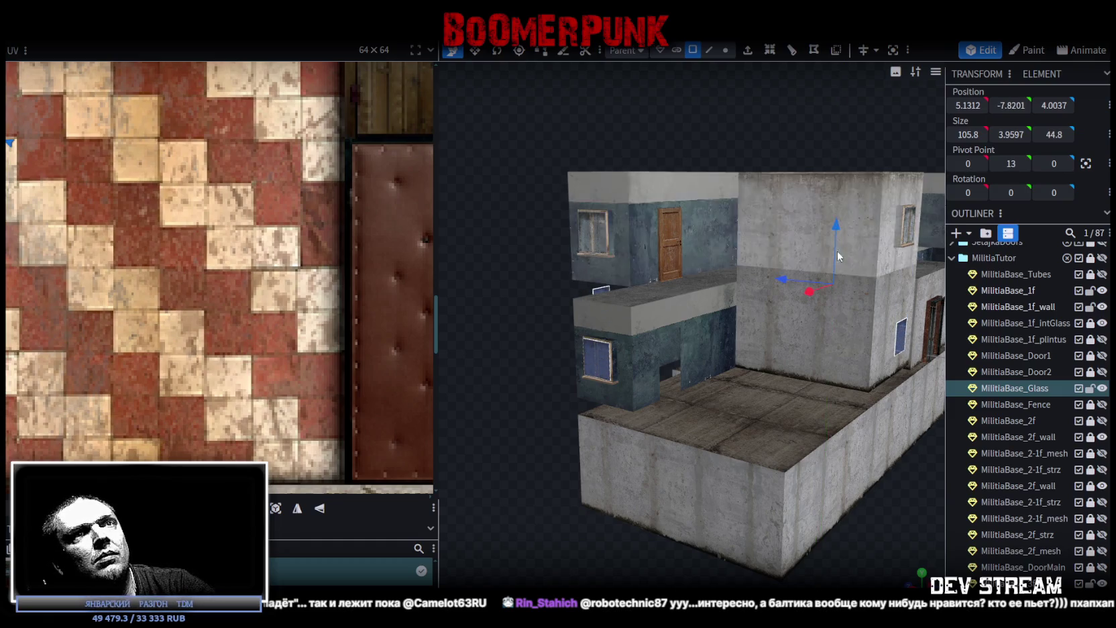
Step: Orbit to the building's long front face and inspect a single glass pane up close
drag(857, 498, 724, 427)
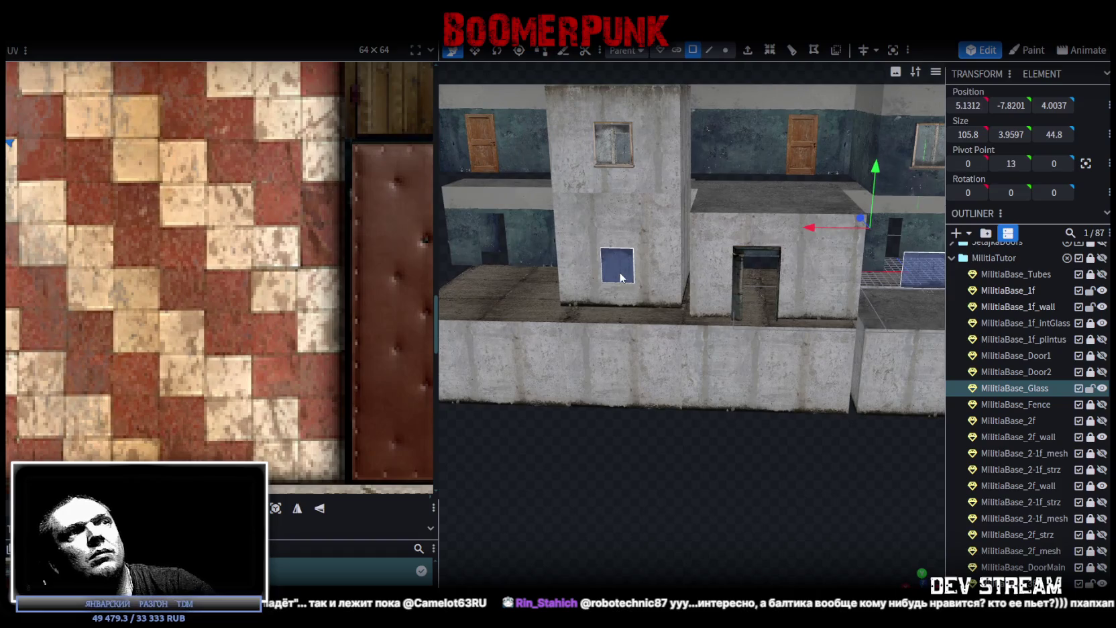
drag(748, 474, 559, 415)
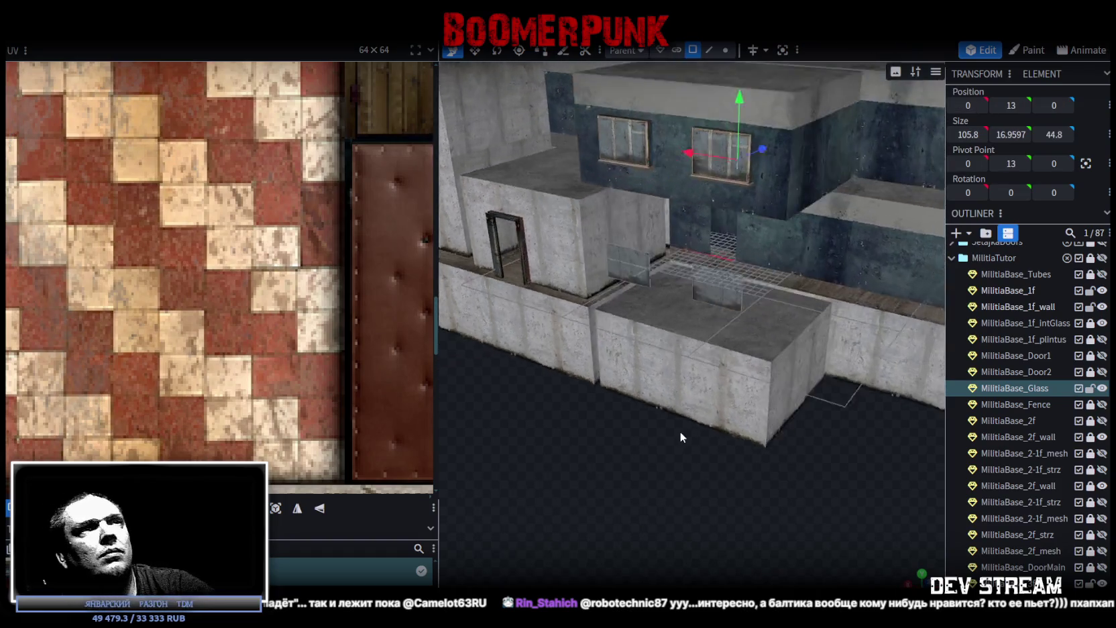
scroll(559, 414, up, 5)
drag(641, 407, 718, 426)
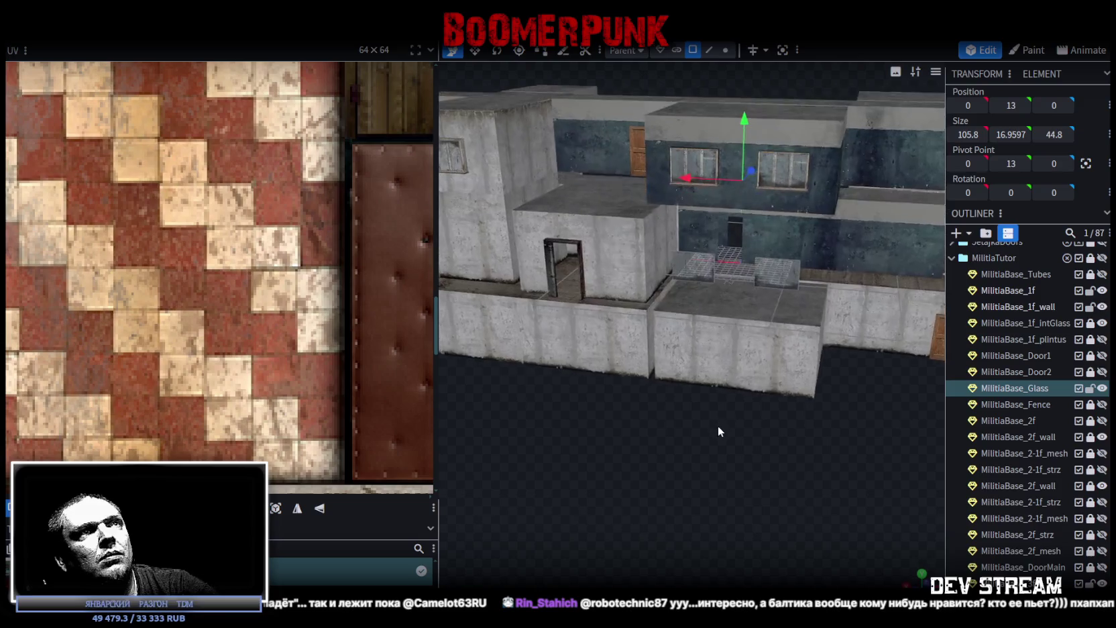
click(695, 275)
click(781, 323)
Step: Check more wall glass panes from new angles, then lock the glass mesh against edits
mouse_move(789, 450)
mouse_down()
mouse_move(736, 440)
mouse_move(791, 450)
mouse_move(649, 452)
mouse_move(771, 468)
mouse_move(744, 359)
mouse_move(790, 464)
mouse_move(718, 447)
mouse_move(738, 454)
mouse_move(713, 423)
mouse_up()
click(744, 360)
shift+click(778, 331)
click(772, 457)
click(705, 299)
mouse_move(740, 469)
mouse_down()
mouse_move(645, 438)
mouse_move(739, 460)
mouse_move(663, 430)
mouse_move(586, 434)
mouse_move(543, 451)
mouse_move(714, 483)
mouse_move(1005, 428)
mouse_up()
click(706, 455)
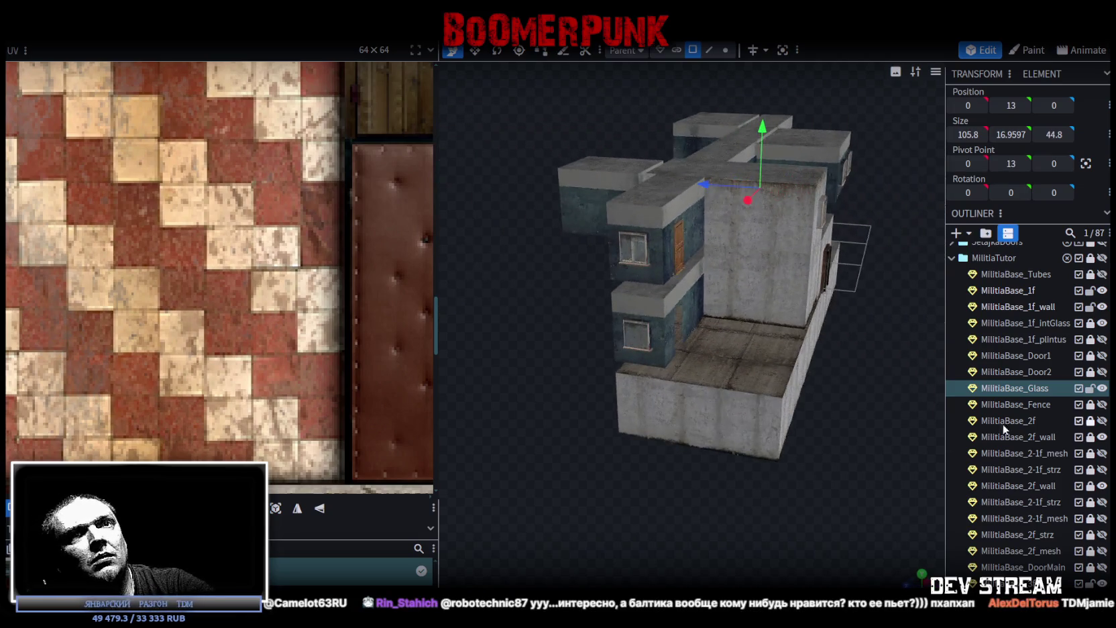
click(1090, 388)
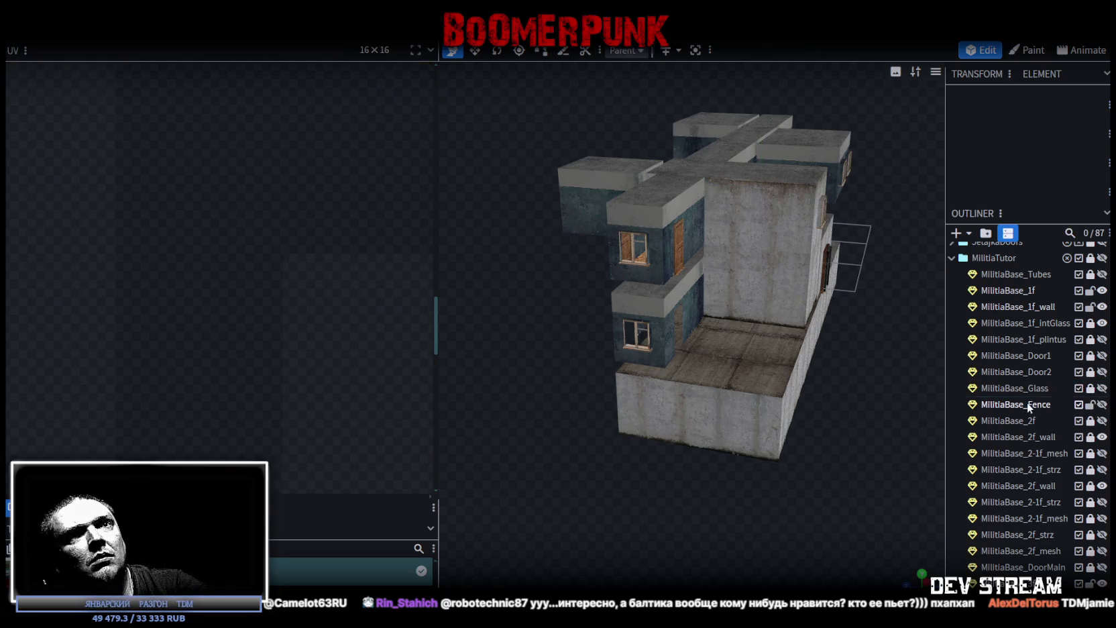
Step: Unhide MilitiaBase_Fence and select the entire window-bar mesh
click(1028, 406)
click(1102, 404)
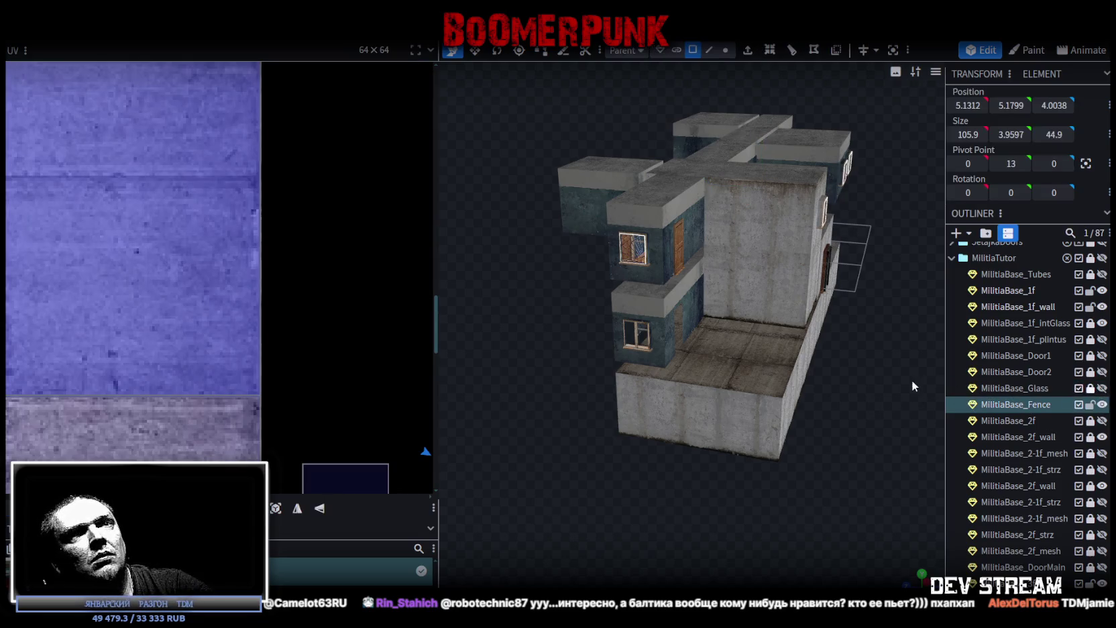
scroll(781, 515, up, 3)
click(695, 236)
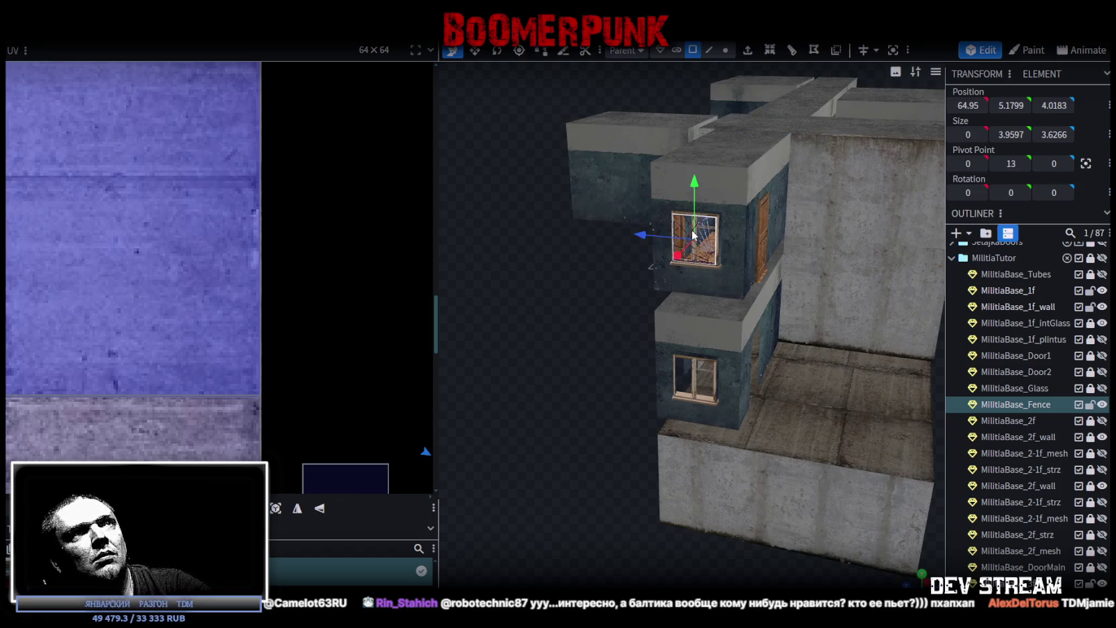
double_click(694, 235)
Step: Copy the window bars, paste them as a mesh selection and move them 13 units down
right_click(697, 196)
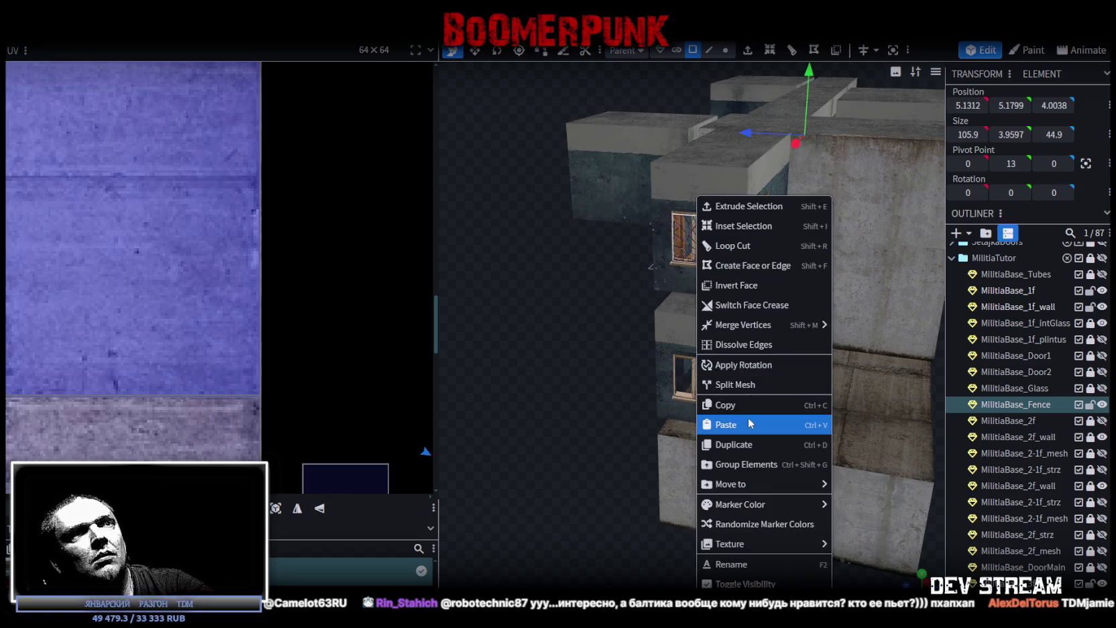
click(743, 399)
right_click(698, 196)
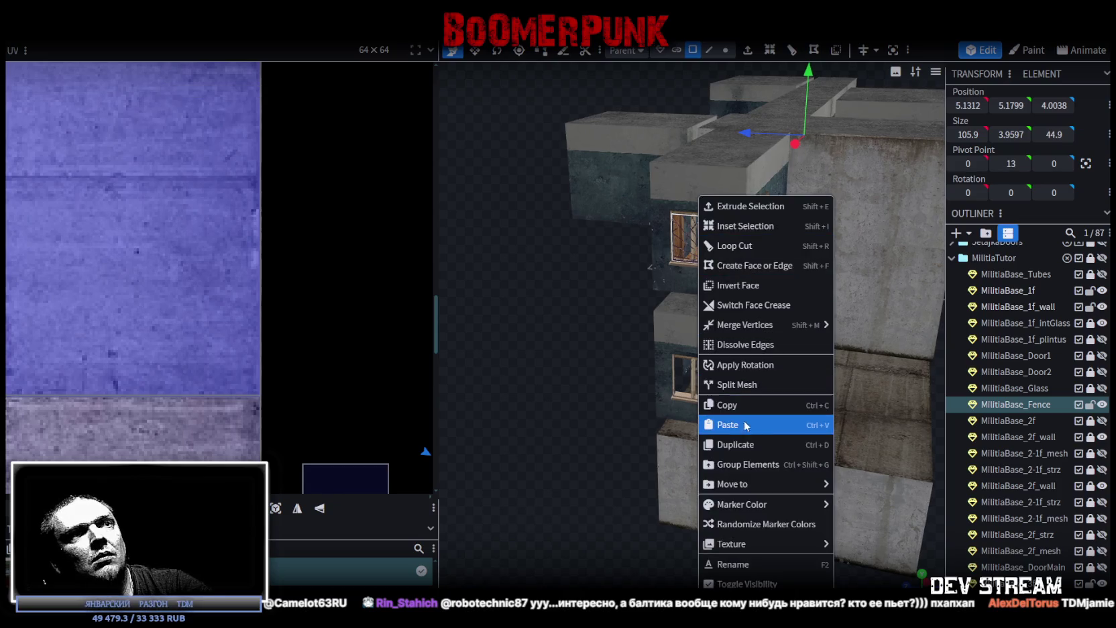
click(771, 425)
click(802, 437)
drag(808, 75, 809, 160)
Step: Orbit around the building to check the new lower-floor window bars
mouse_move(527, 381)
mouse_down()
mouse_move(596, 377)
mouse_move(611, 360)
mouse_move(687, 379)
mouse_up()
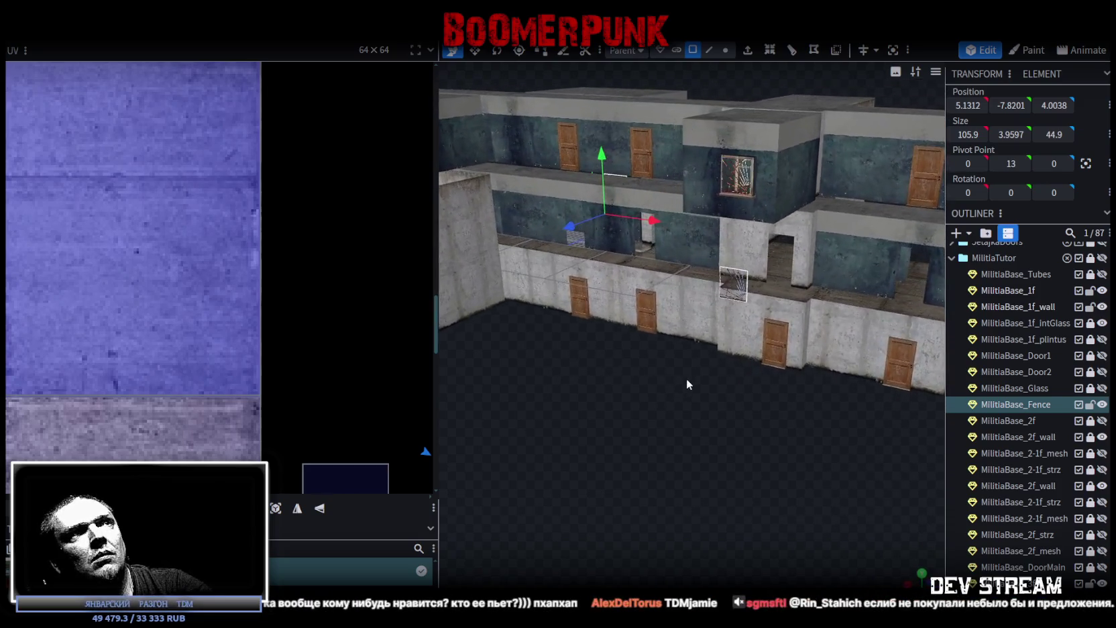
click(734, 289)
scroll(771, 479, down, 5)
click(768, 477)
mouse_move(764, 473)
mouse_down()
mouse_move(650, 415)
mouse_move(794, 403)
mouse_move(794, 413)
mouse_up()
scroll(793, 403, up, 5)
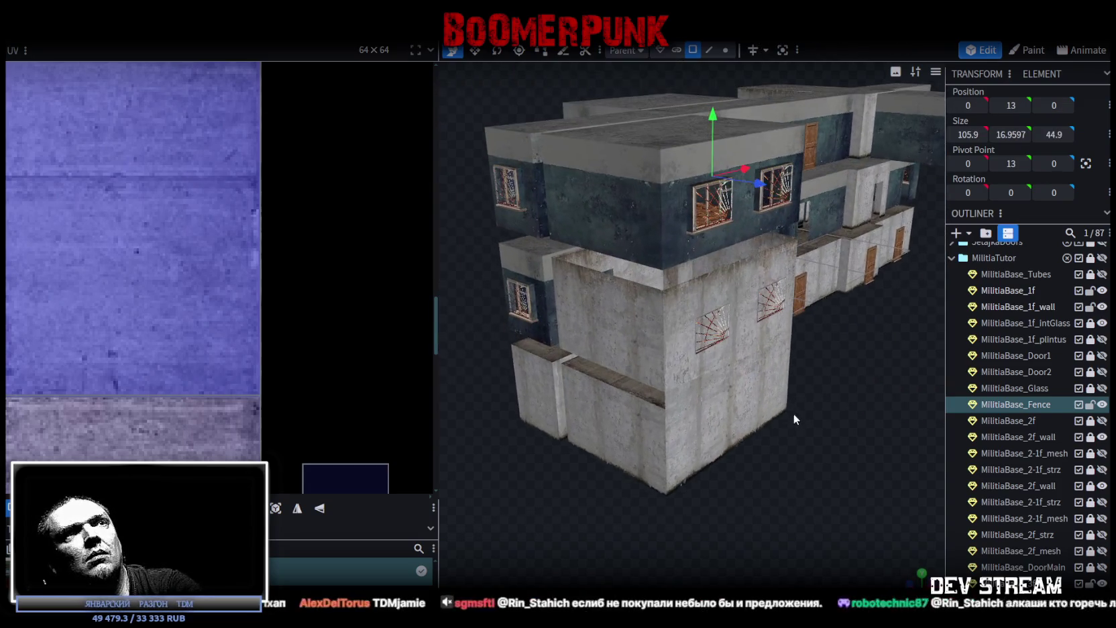
mouse_move(719, 329)
mouse_down()
mouse_move(627, 451)
mouse_move(662, 502)
mouse_move(735, 462)
mouse_move(728, 507)
mouse_move(802, 324)
mouse_up()
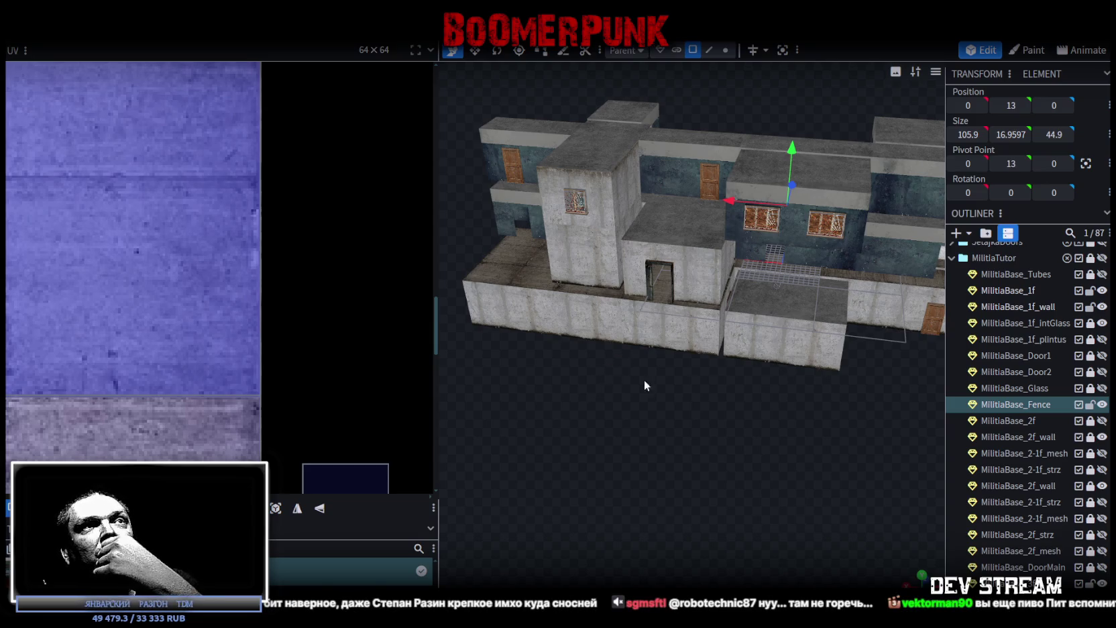
drag(629, 378, 670, 409)
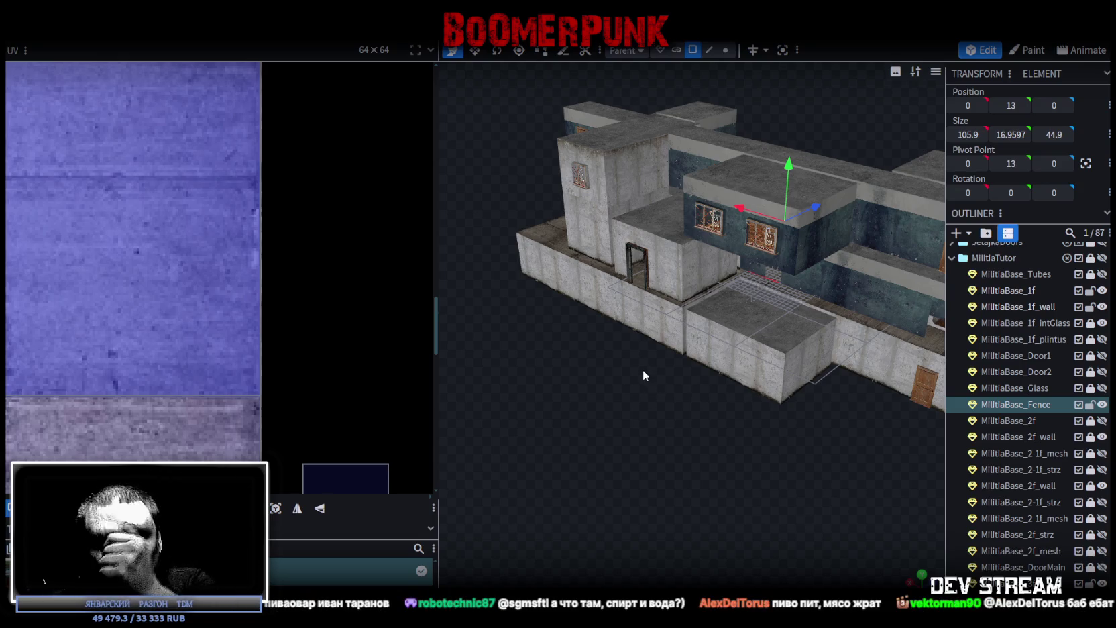
scroll(847, 396, down, 5)
mouse_move(747, 448)
mouse_down()
mouse_move(644, 427)
mouse_move(637, 409)
mouse_move(738, 448)
mouse_move(660, 397)
mouse_move(854, 407)
mouse_up()
scroll(737, 448, up, 5)
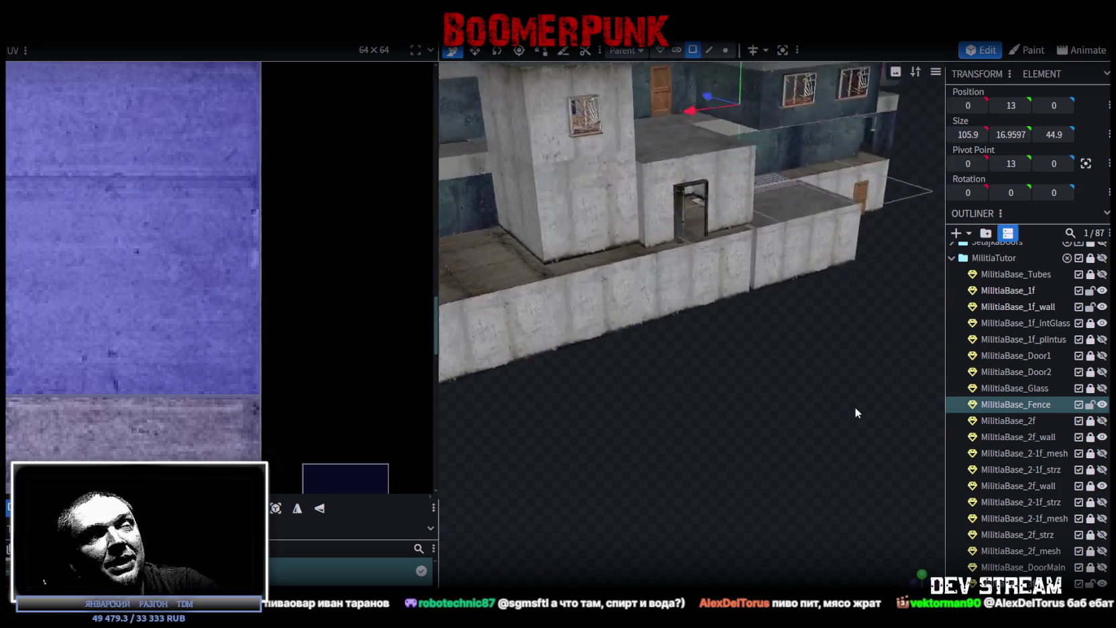
scroll(855, 406, down, 3)
mouse_move(769, 412)
mouse_down()
mouse_move(612, 401)
mouse_move(755, 429)
mouse_move(800, 411)
mouse_move(682, 393)
mouse_move(736, 370)
mouse_up()
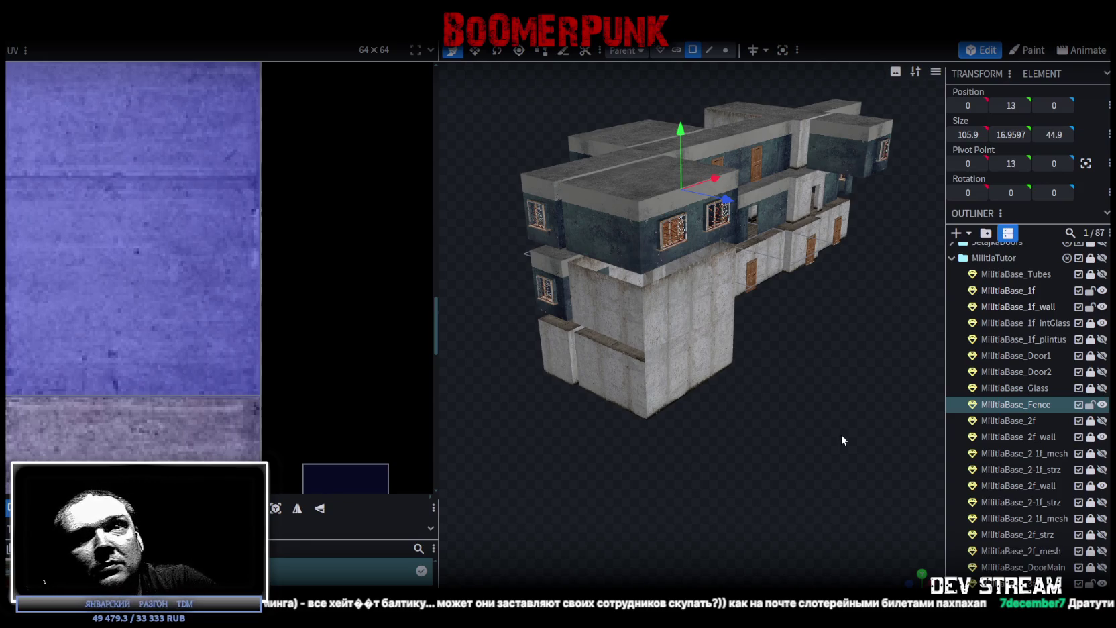
mouse_move(872, 409)
mouse_down()
mouse_move(643, 369)
mouse_move(546, 376)
mouse_move(627, 393)
mouse_up()
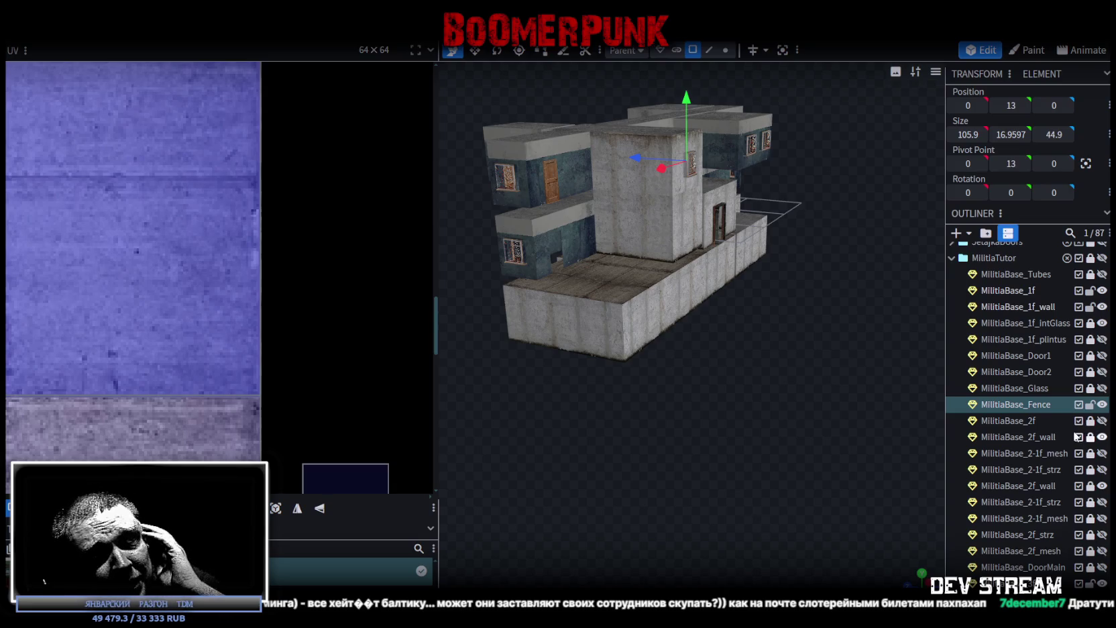
scroll(1073, 429, down, 3)
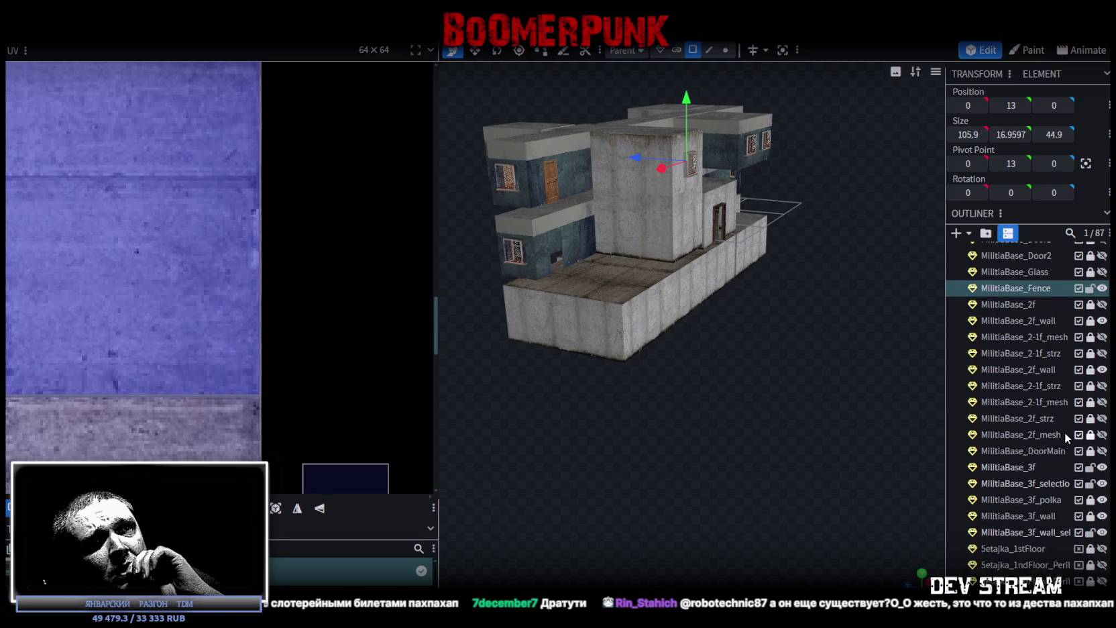
scroll(1065, 432, down, 3)
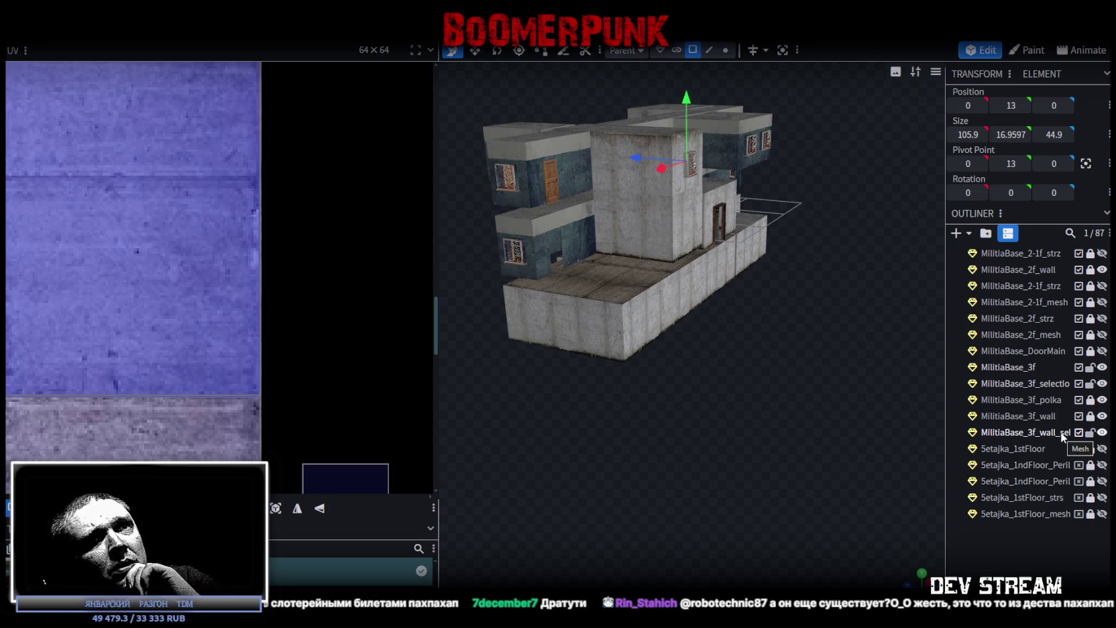
Step: Unlock and unhide the five Setajka parts, select them and slide them away from the building
mouse_move(1091, 467)
mouse_down()
mouse_move(1090, 515)
mouse_move(1102, 448)
mouse_up()
click(1102, 514)
click(1035, 447)
shift+click(1027, 513)
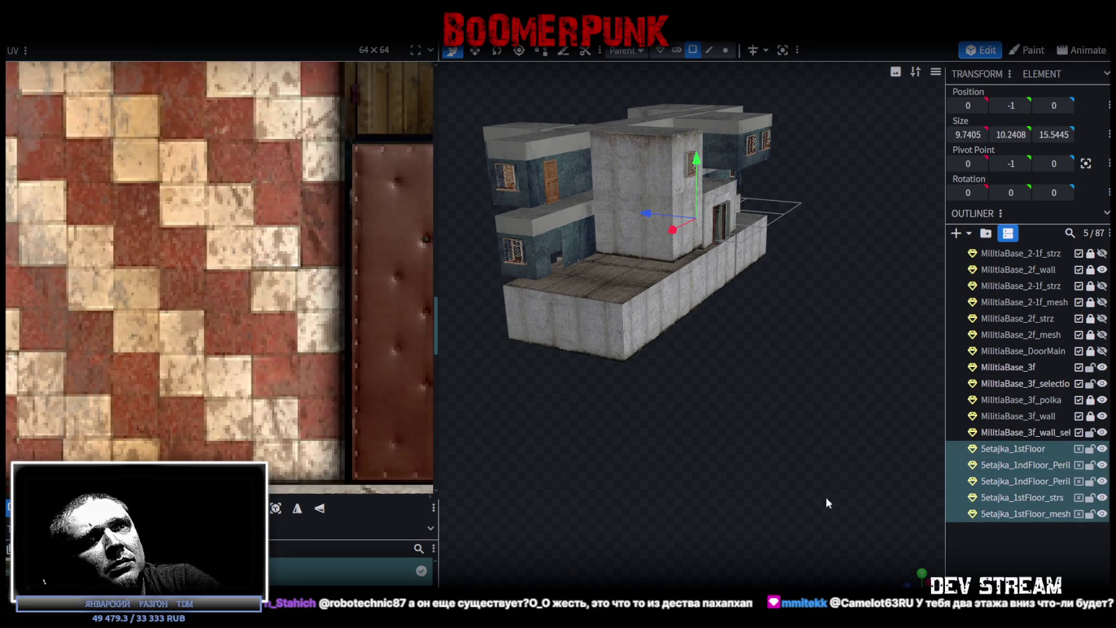
drag(835, 497, 887, 486)
mouse_move(658, 280)
mouse_down()
mouse_move(462, 317)
mouse_move(701, 461)
mouse_up()
scroll(711, 456, up, 4)
right_drag(746, 482, 714, 444)
Step: Select all five Setajka staircase parts and delete them
click(1017, 448)
shift+click(1025, 514)
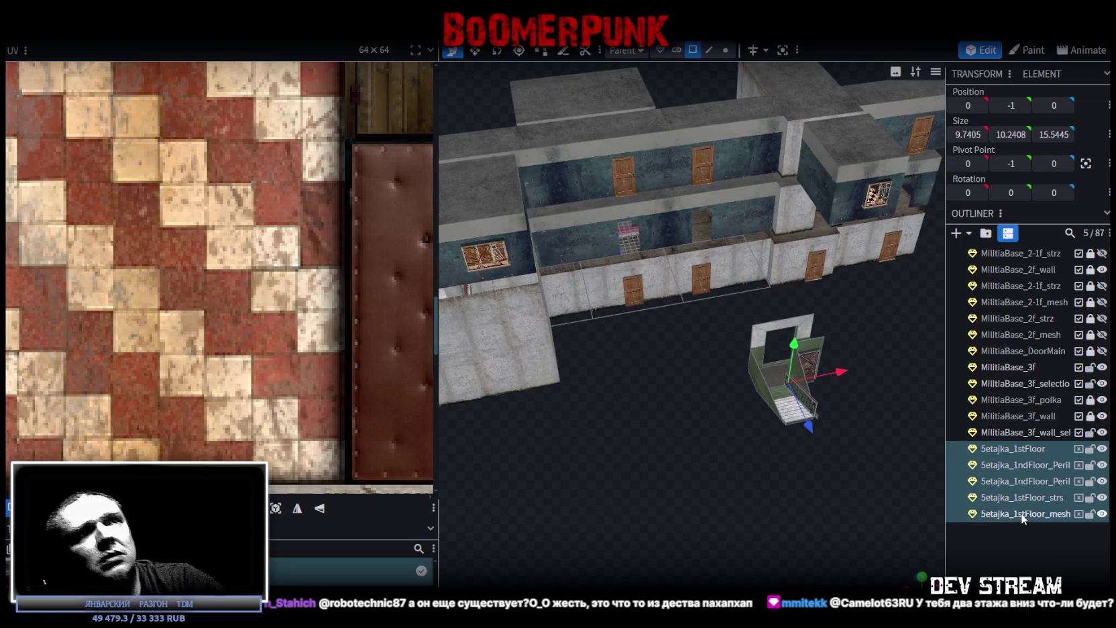
key(Delete)
mouse_move(787, 413)
mouse_down()
mouse_move(551, 402)
mouse_move(773, 436)
mouse_move(710, 416)
mouse_up()
scroll(1060, 416, up, 2)
scroll(1061, 421, up, 3)
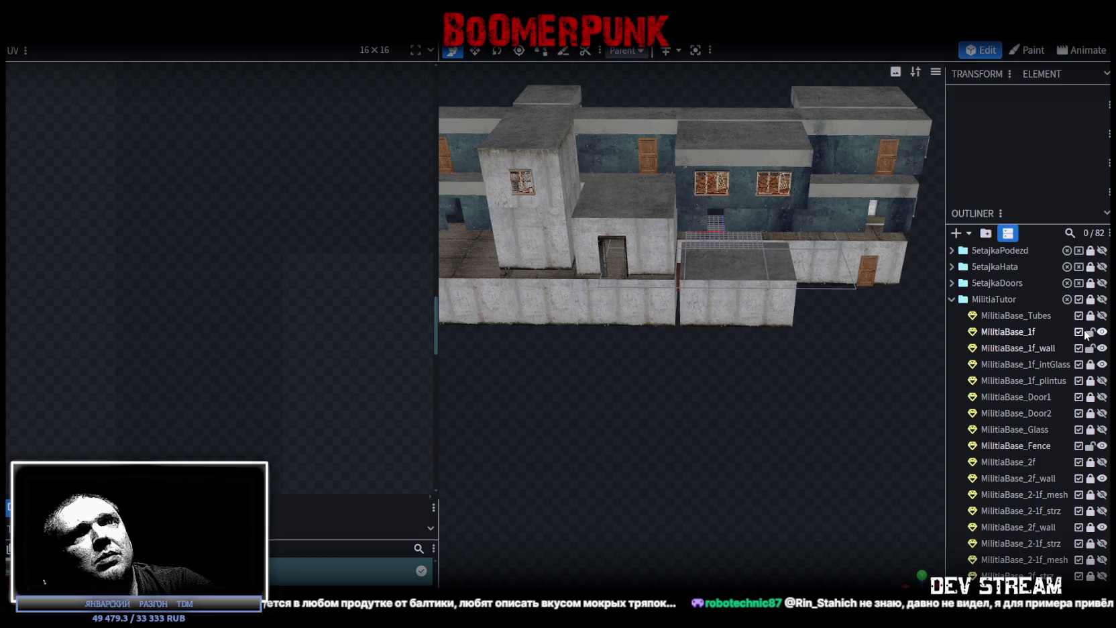
Step: Lock MilitiaBase_1f, then orbit around the building, including its other side and underside
click(1089, 333)
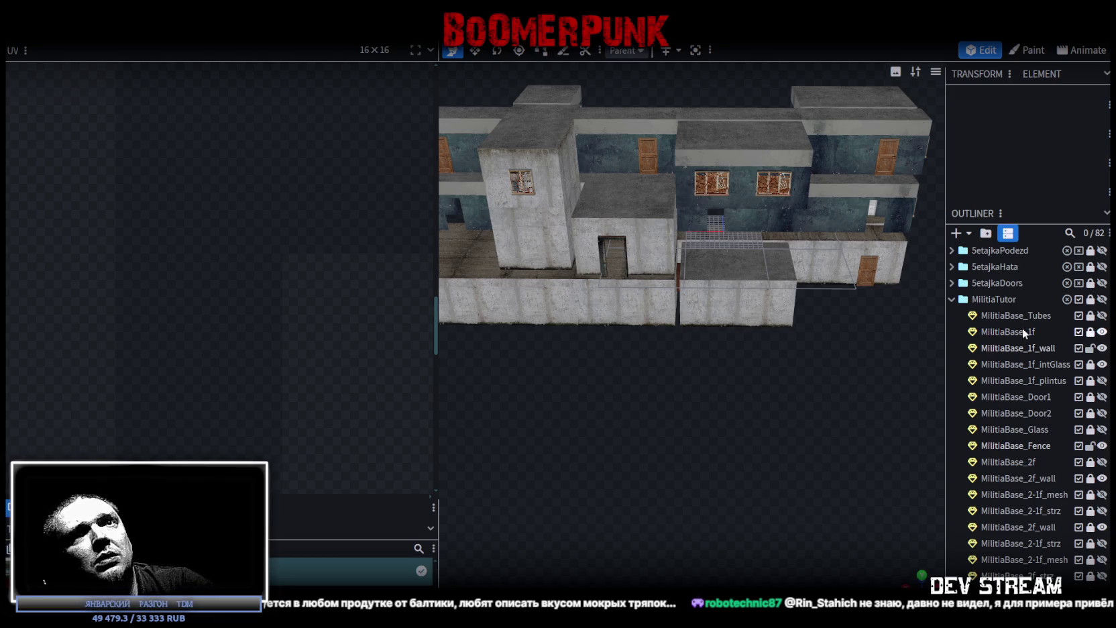
mouse_move(939, 356)
mouse_down()
mouse_move(807, 417)
mouse_move(905, 404)
mouse_up()
scroll(791, 417, up, 4)
mouse_move(793, 422)
mouse_down()
mouse_move(849, 405)
mouse_move(928, 420)
mouse_move(926, 430)
mouse_up()
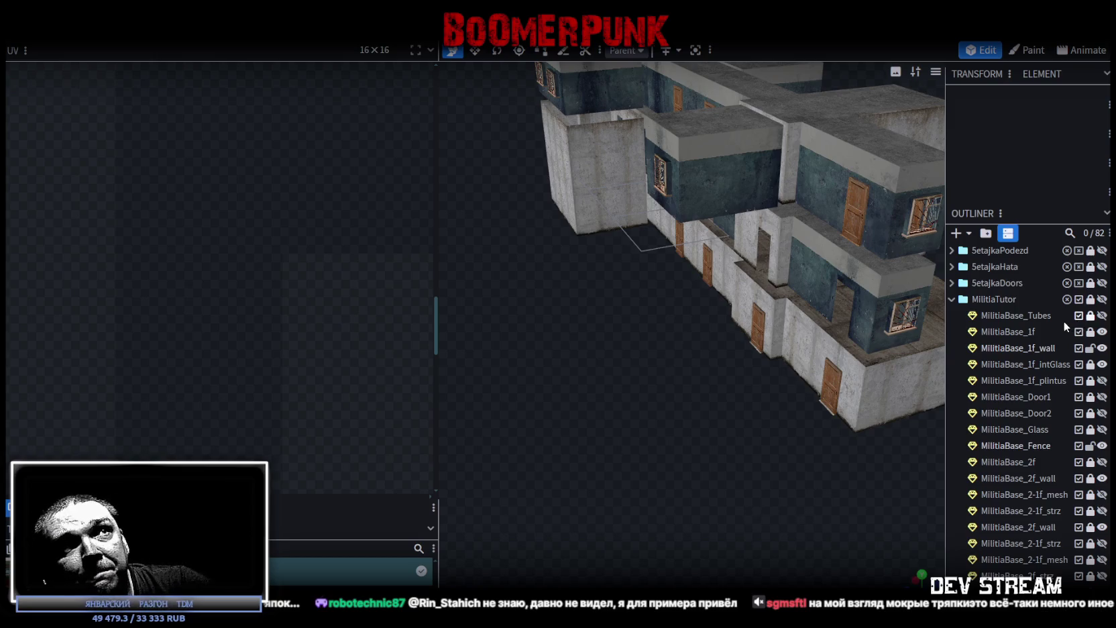
mouse_move(838, 322)
mouse_down()
mouse_move(744, 337)
mouse_move(788, 364)
mouse_move(894, 364)
mouse_move(744, 398)
mouse_move(727, 274)
mouse_move(704, 294)
mouse_move(767, 402)
mouse_move(813, 218)
mouse_up()
scroll(801, 398, down, 5)
mouse_move(801, 398)
mouse_down()
mouse_move(797, 381)
mouse_move(856, 323)
mouse_move(768, 262)
mouse_move(710, 365)
mouse_move(875, 374)
mouse_move(746, 230)
mouse_move(766, 407)
mouse_move(782, 411)
mouse_move(728, 423)
mouse_move(812, 459)
mouse_move(603, 320)
mouse_up()
scroll(813, 448, up, 5)
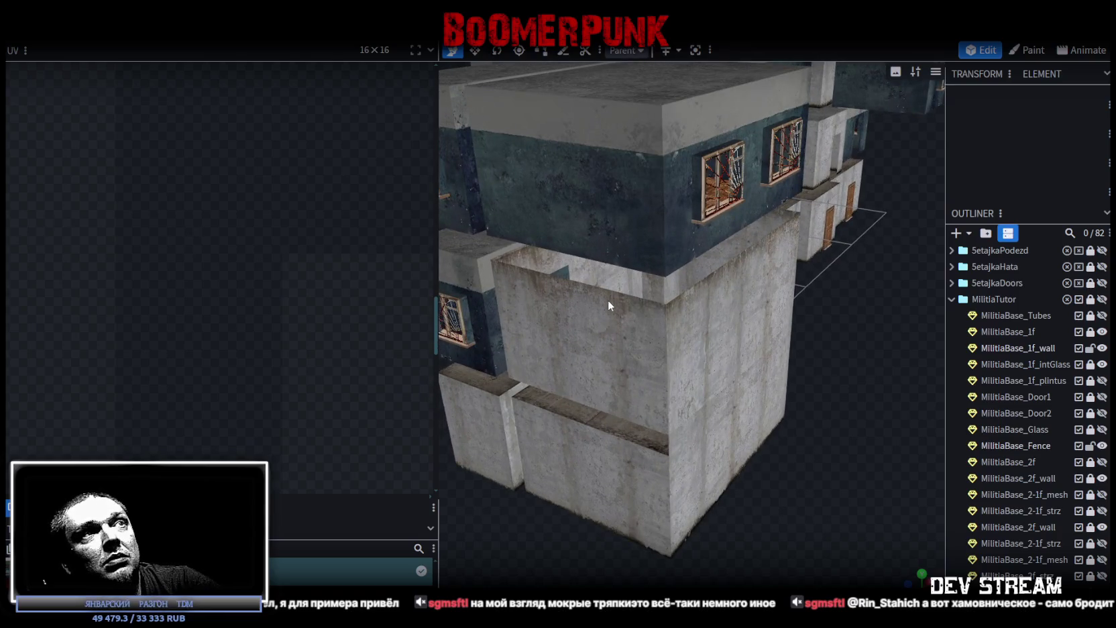
scroll(1023, 432, down, 3)
scroll(1025, 425, up, 3)
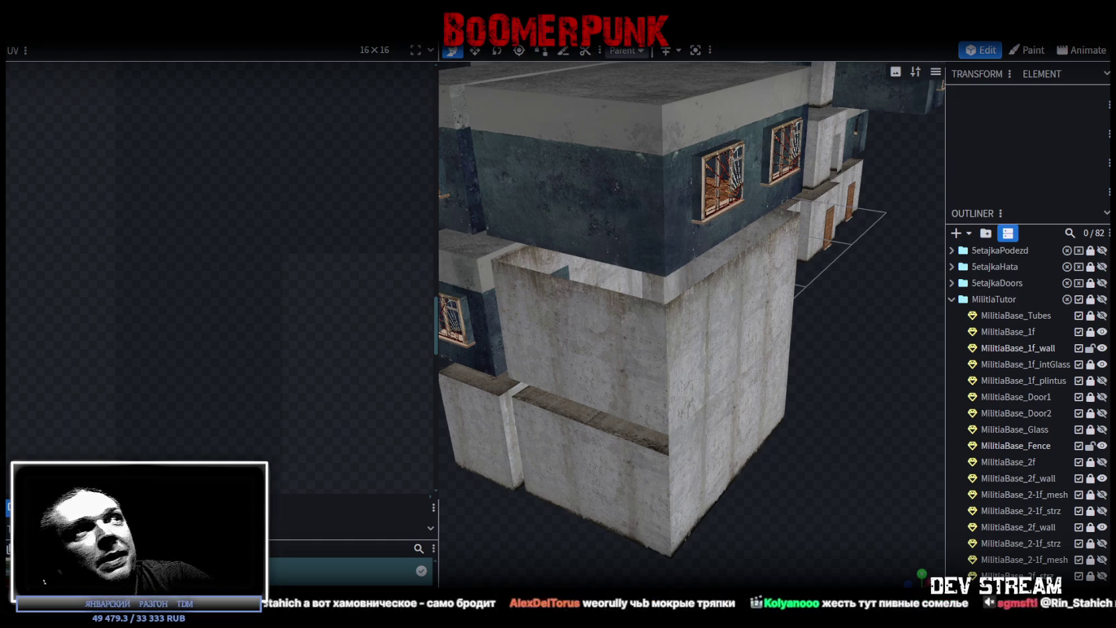
scroll(832, 429, down, 5)
scroll(580, 479, up, 5)
mouse_move(580, 479)
mouse_down()
mouse_move(781, 475)
mouse_move(677, 504)
mouse_move(743, 502)
mouse_move(723, 517)
mouse_move(742, 476)
mouse_move(825, 460)
mouse_move(750, 452)
mouse_move(765, 443)
mouse_move(702, 471)
mouse_move(562, 489)
mouse_move(581, 496)
mouse_move(735, 443)
mouse_move(780, 464)
mouse_move(742, 393)
mouse_move(729, 422)
mouse_move(715, 381)
mouse_move(724, 376)
mouse_up()
scroll(682, 486, up, 2)
click(1090, 348)
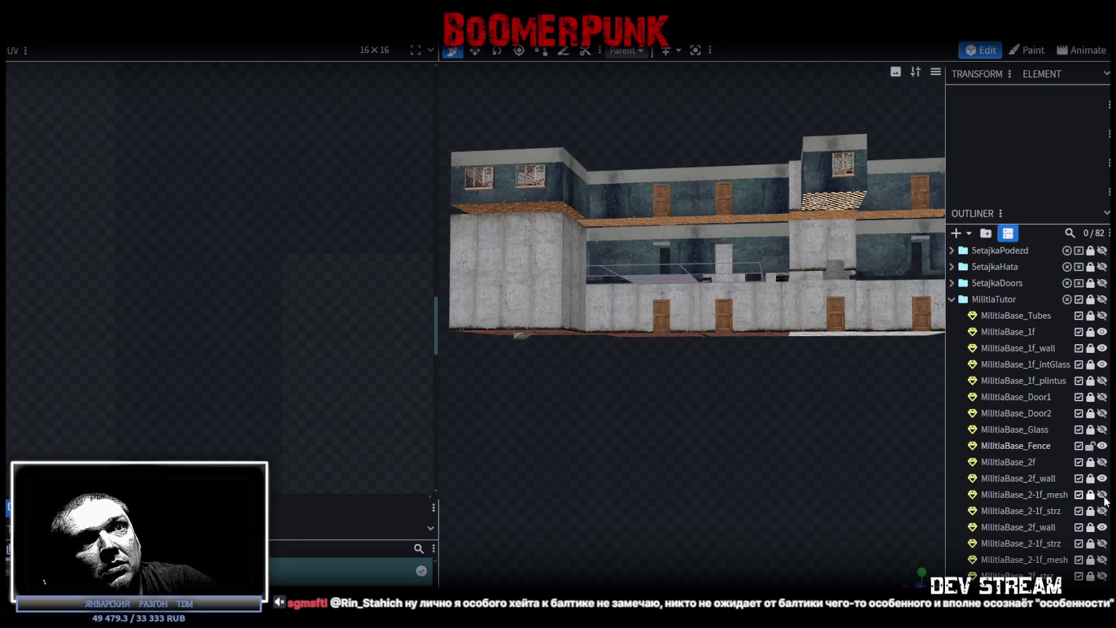
Step: Make the MilitiaBase_2-1f_mesh and MilitiaBase_2-1f_strz parts visible
click(1102, 494)
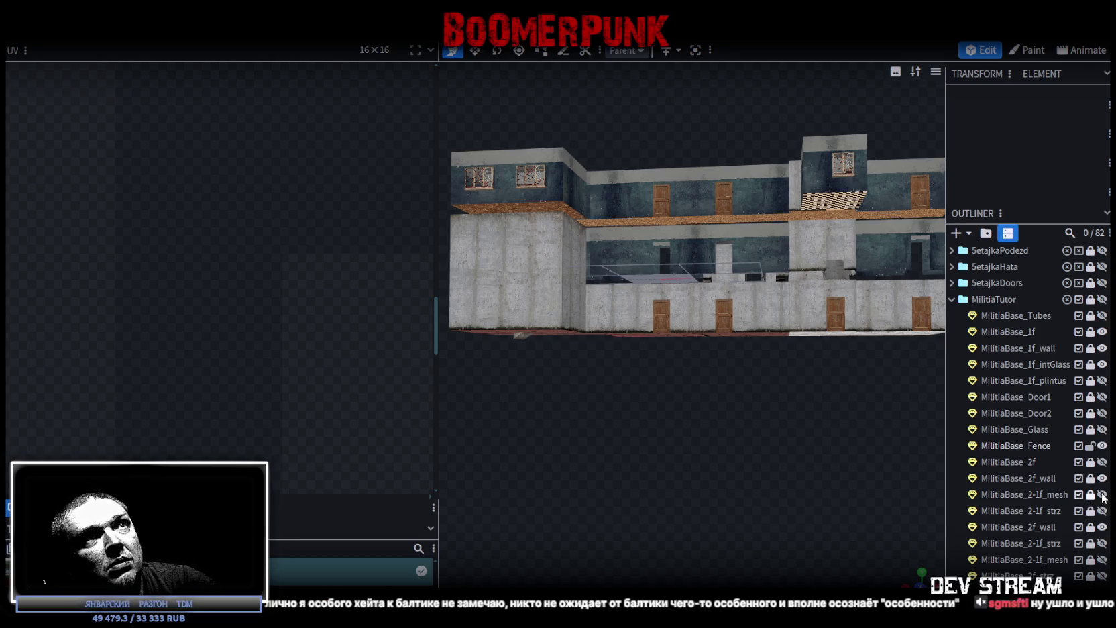
mouse_move(868, 419)
mouse_down()
mouse_move(843, 447)
mouse_move(837, 440)
mouse_move(872, 409)
mouse_up()
click(1102, 512)
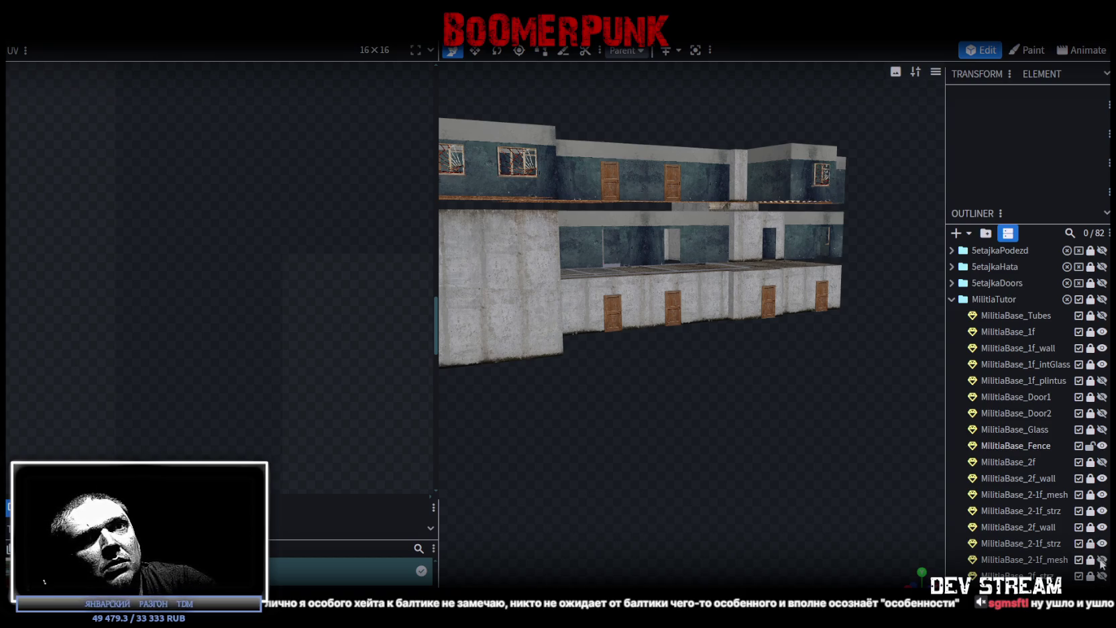
click(1102, 560)
scroll(1103, 560, down, 4)
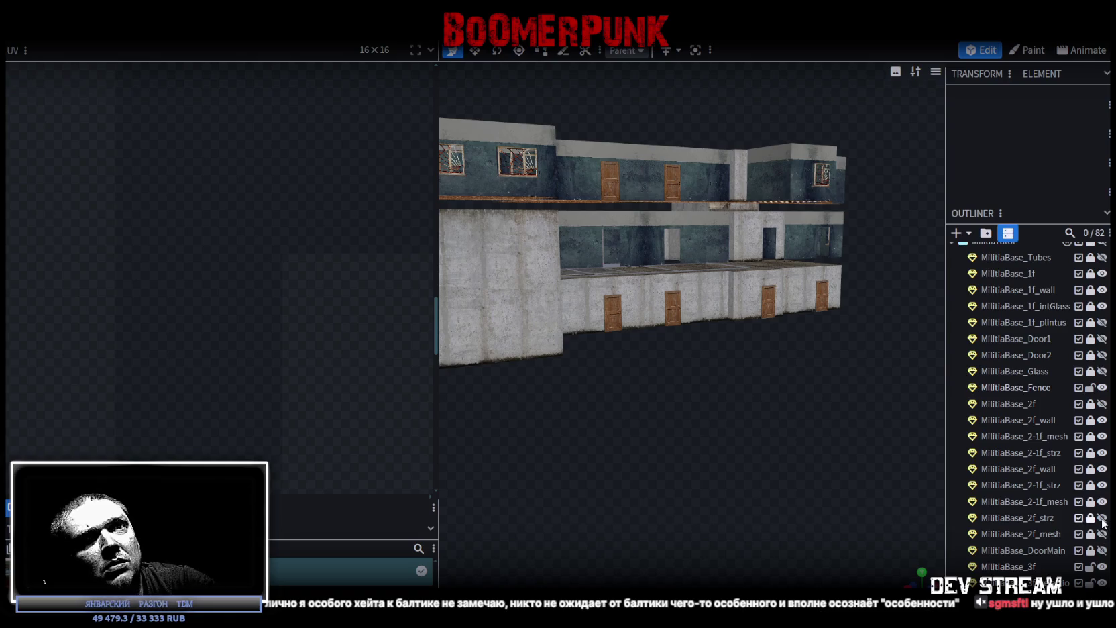
drag(792, 470, 829, 480)
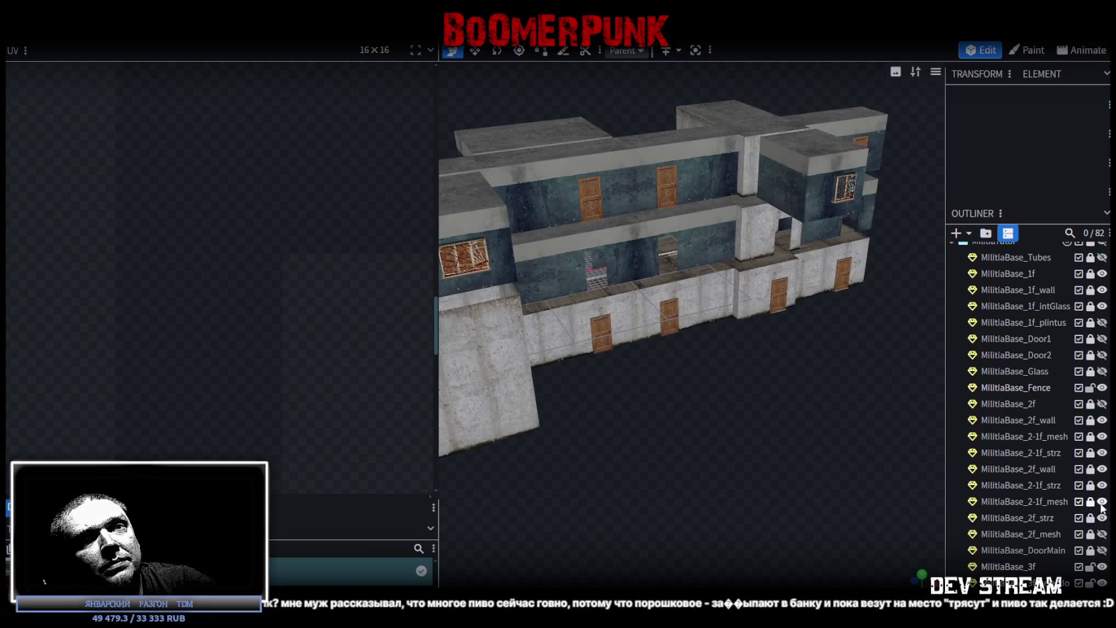
Step: Unlock both 2-1f_strz and 2-1f_mesh pairs plus MilitiaBase_2f_strz and 2f_mesh
click(1090, 485)
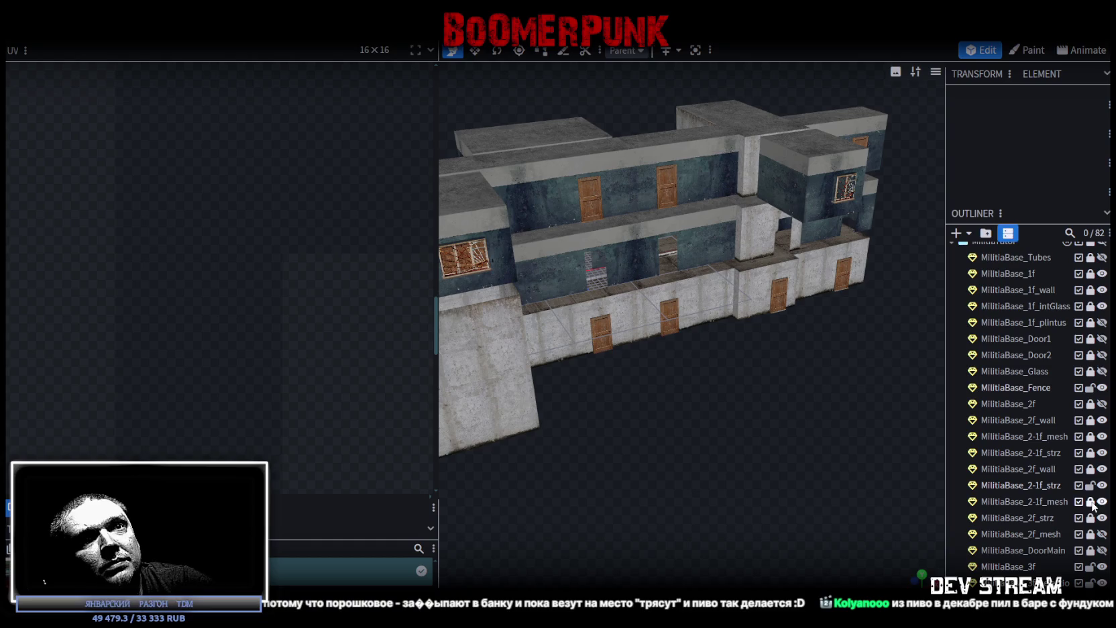
click(1090, 501)
click(1090, 452)
click(1090, 436)
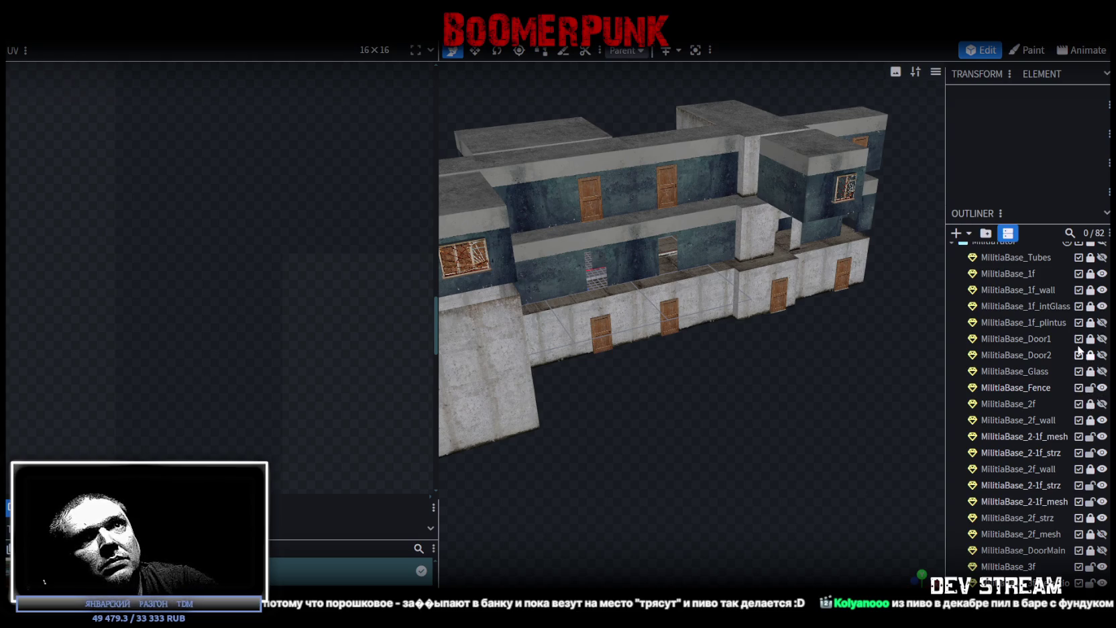
scroll(1078, 354, up, 2)
scroll(1077, 355, down, 2)
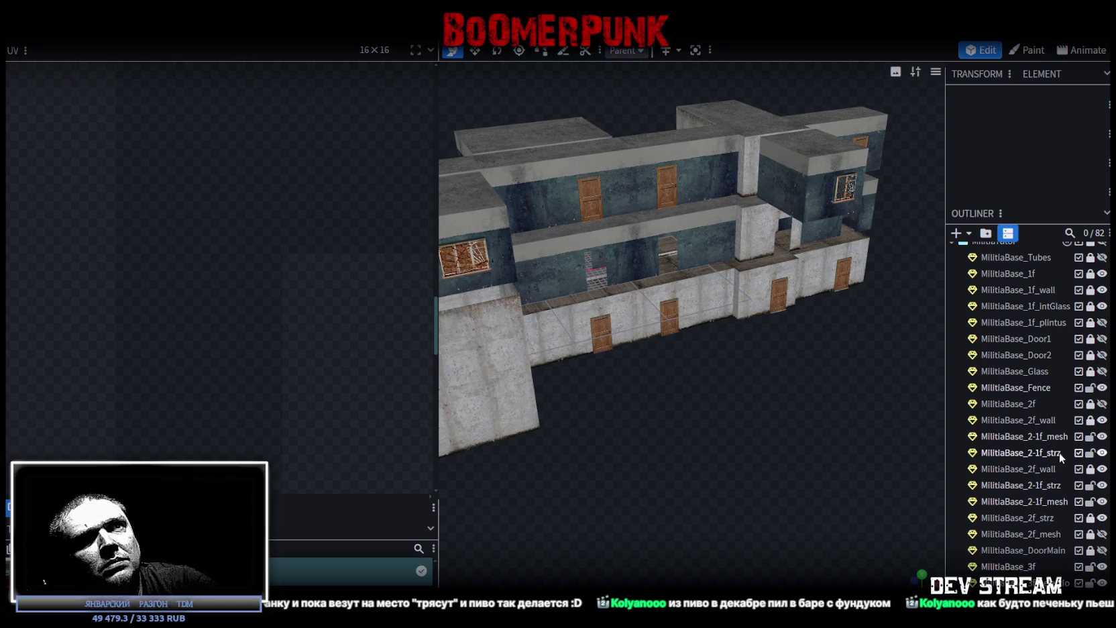
click(1091, 518)
click(1091, 533)
scroll(1065, 515, down, 2)
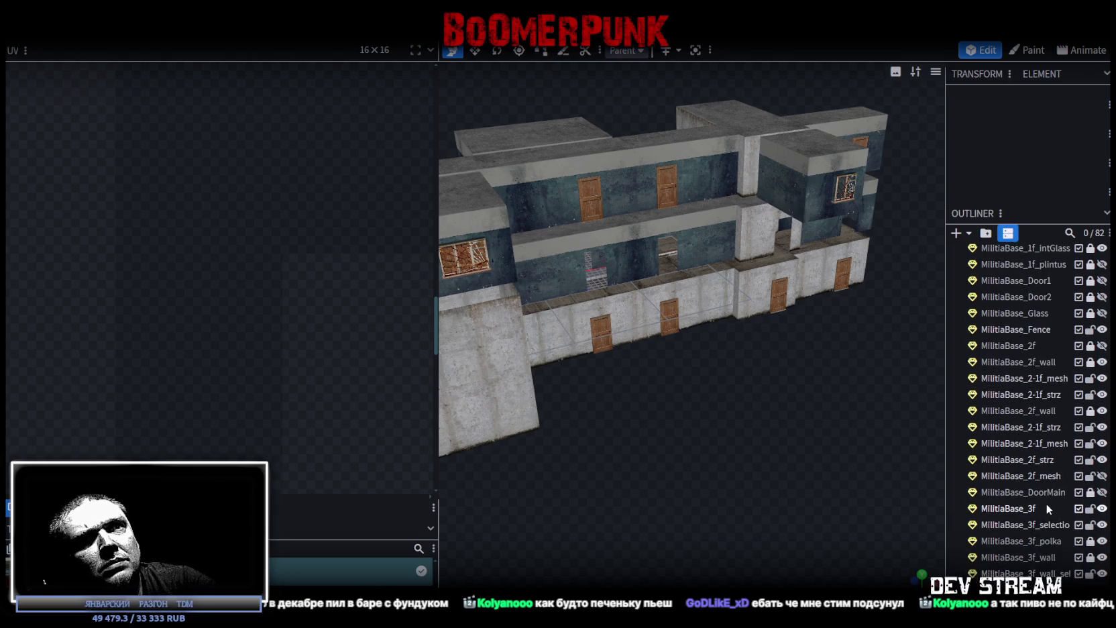
Step: Select the two 2-1f stair parts and 2f_strz, test-lift them to Y 60, then undo
click(1054, 395)
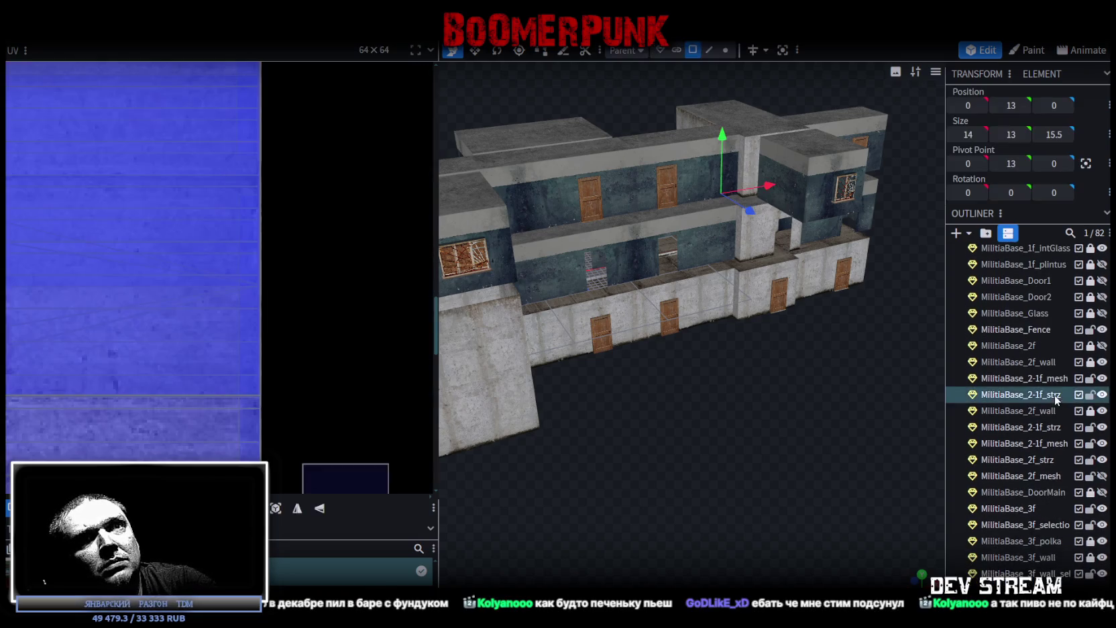
ctrl+click(1050, 429)
ctrl+click(1041, 463)
scroll(1041, 462, down, 1)
mouse_move(895, 427)
mouse_down()
mouse_move(733, 416)
mouse_move(796, 396)
mouse_move(752, 301)
mouse_up()
drag(673, 231, 679, 114)
mouse_move(789, 345)
mouse_down()
mouse_move(826, 399)
mouse_move(841, 396)
mouse_up()
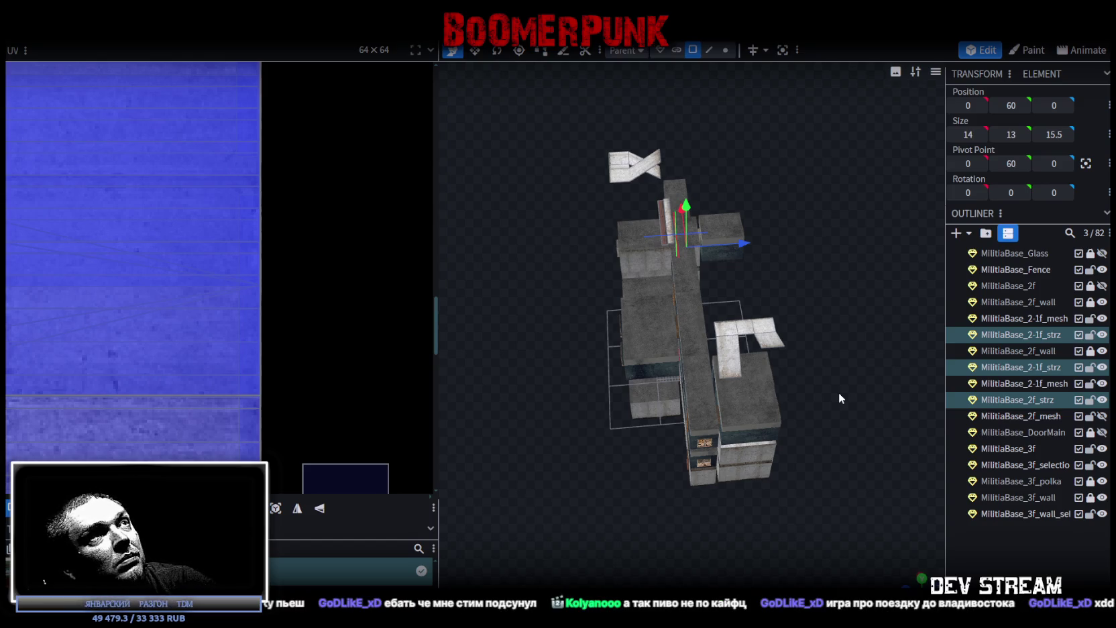
key(ctrl+z)
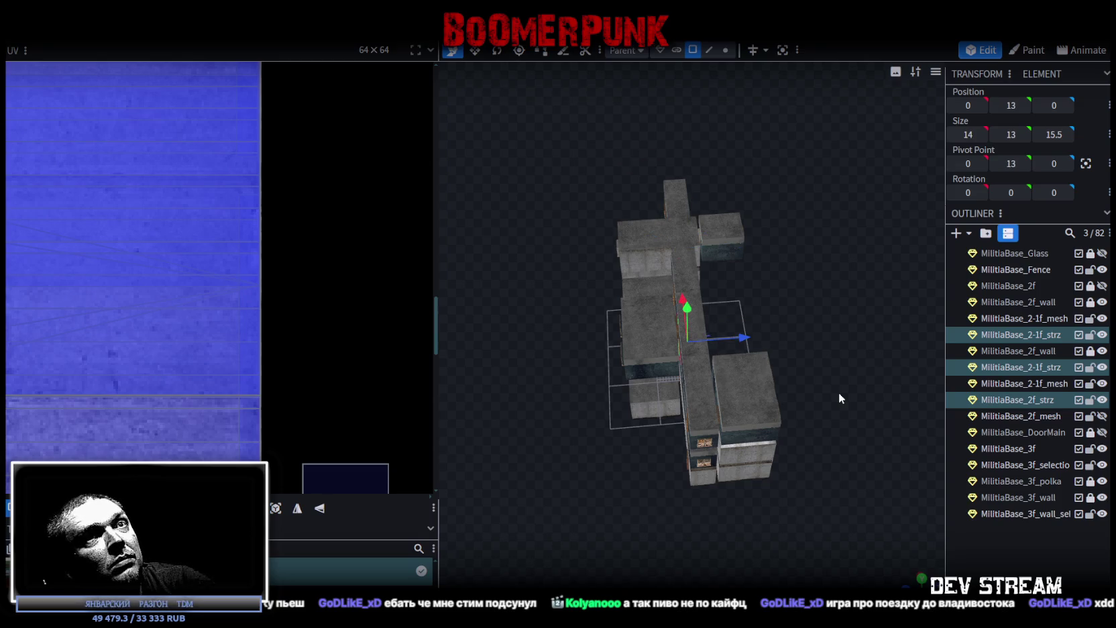
Step: Swap 2f_strz for 2f_mesh in the selection, test-lift to Y 49.5, then undo
drag(861, 384, 852, 370)
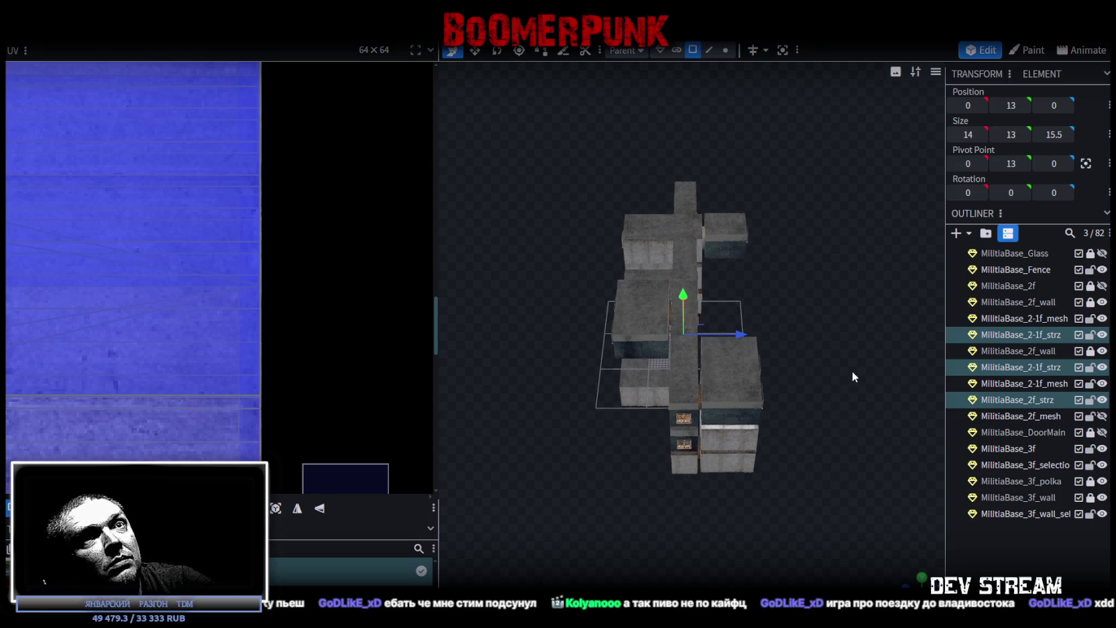
ctrl+click(1043, 401)
ctrl+click(1039, 415)
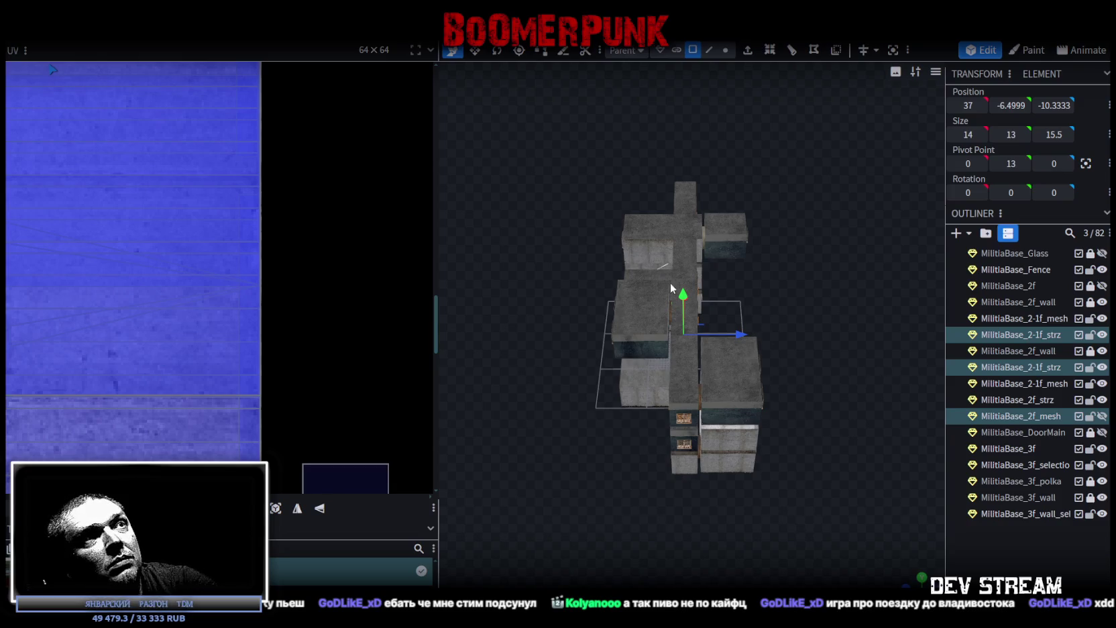
drag(682, 295, 678, 137)
mouse_move(657, 197)
mouse_down()
mouse_move(631, 421)
mouse_move(719, 382)
mouse_move(686, 421)
mouse_move(652, 387)
mouse_up()
key(ctrl+z)
Step: Look around the floor inside the building and make the MilitiaBase_2f_mesh window glass visible
scroll(671, 342, up, 5)
scroll(670, 342, up, 3)
scroll(711, 406, up, 3)
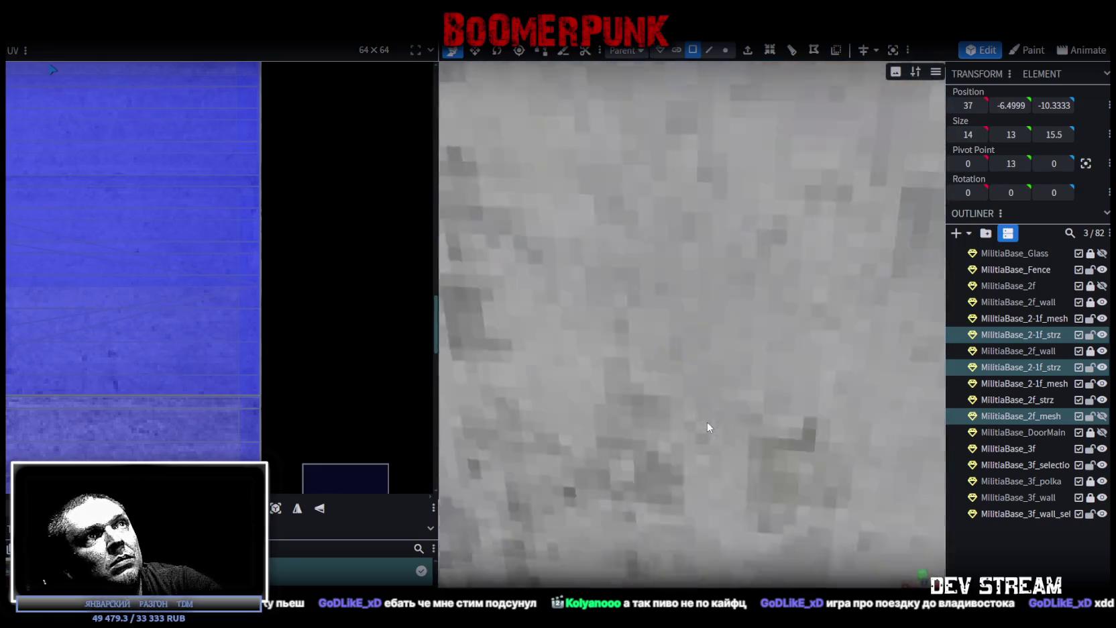
scroll(699, 430, up, 3)
scroll(699, 425, up, 3)
scroll(702, 434, down, 3)
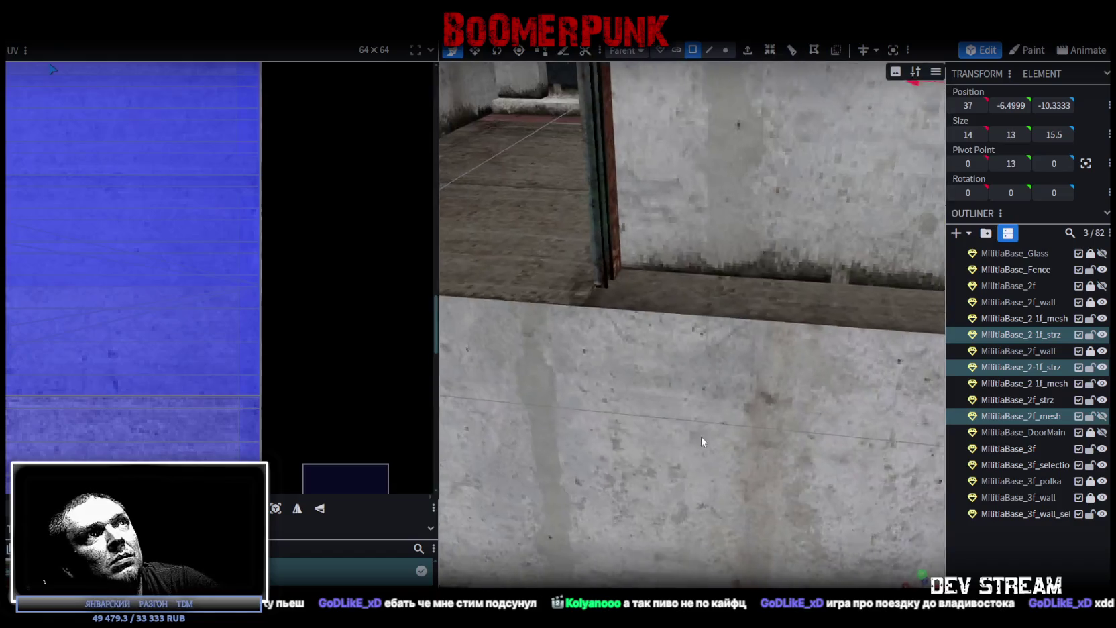
drag(701, 434, 735, 456)
scroll(719, 449, up, 2)
scroll(716, 447, down, 2)
scroll(714, 442, down, 3)
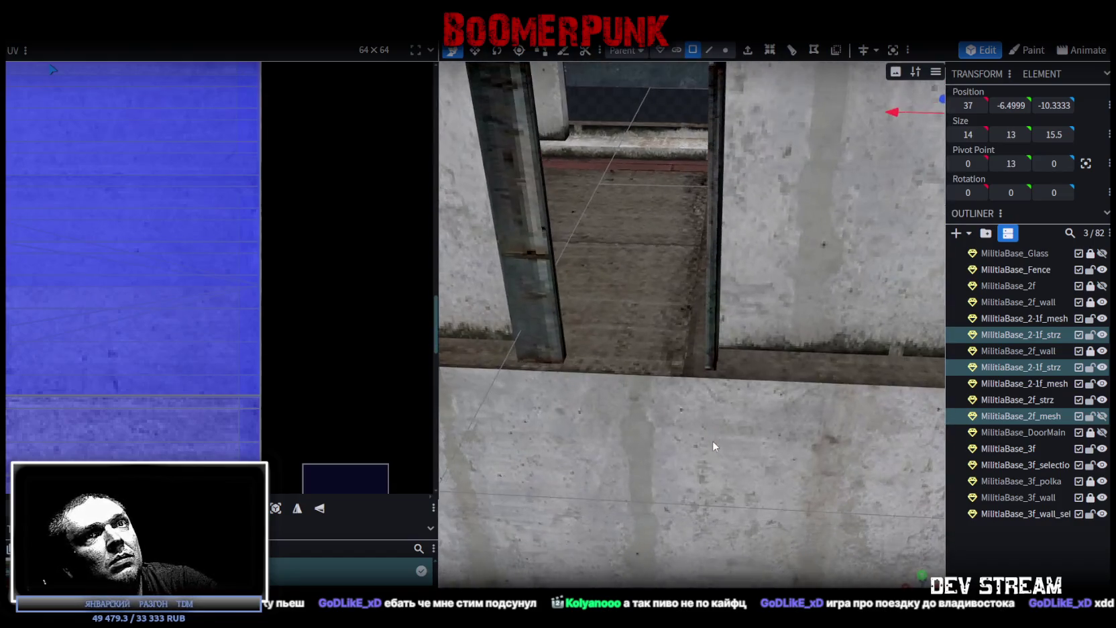
click(1102, 416)
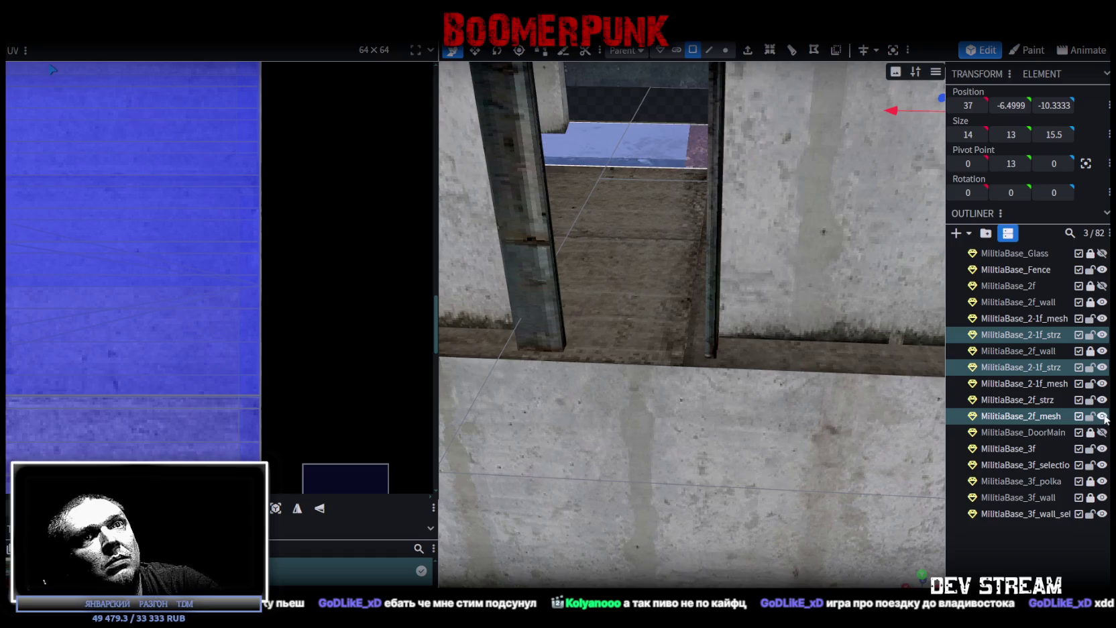
scroll(604, 355, down, 3)
scroll(607, 357, down, 2)
scroll(615, 361, down, 2)
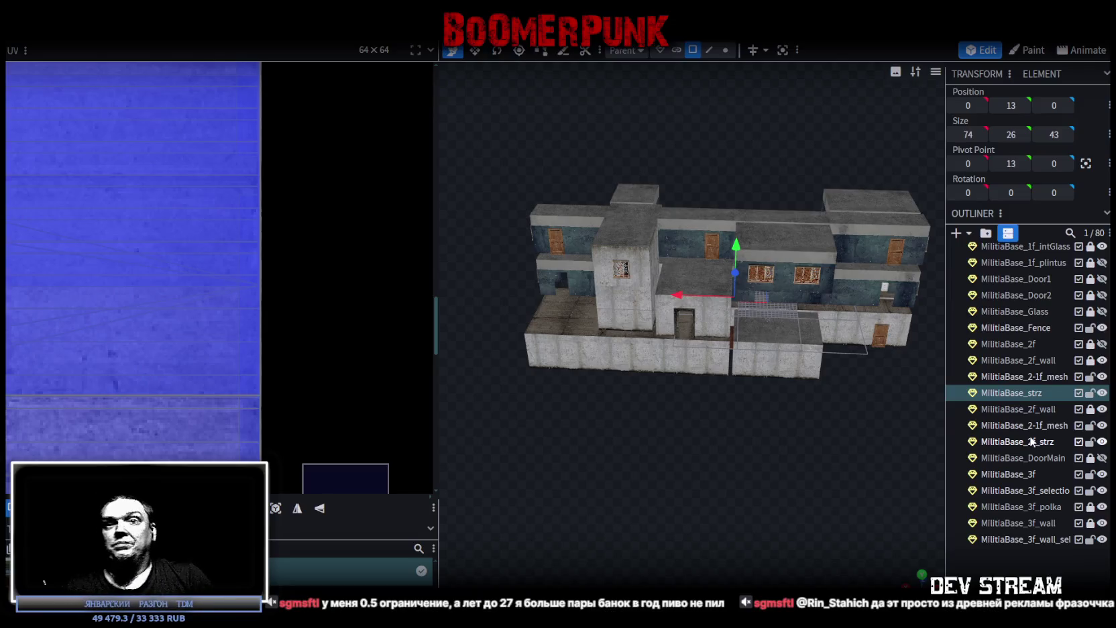
key(F2)
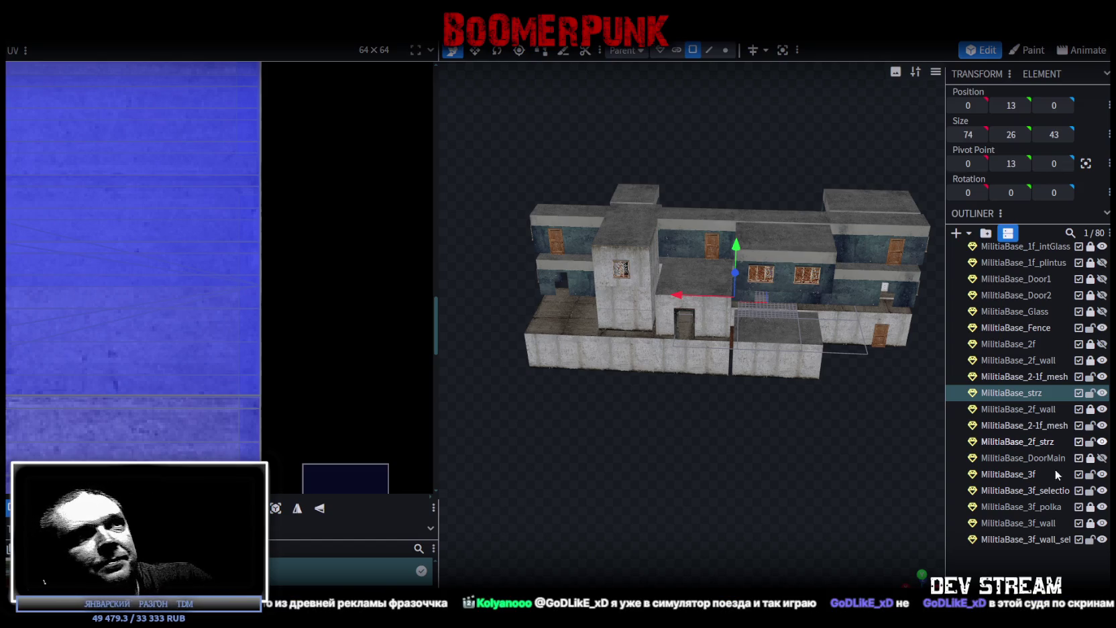
drag(833, 422, 777, 457)
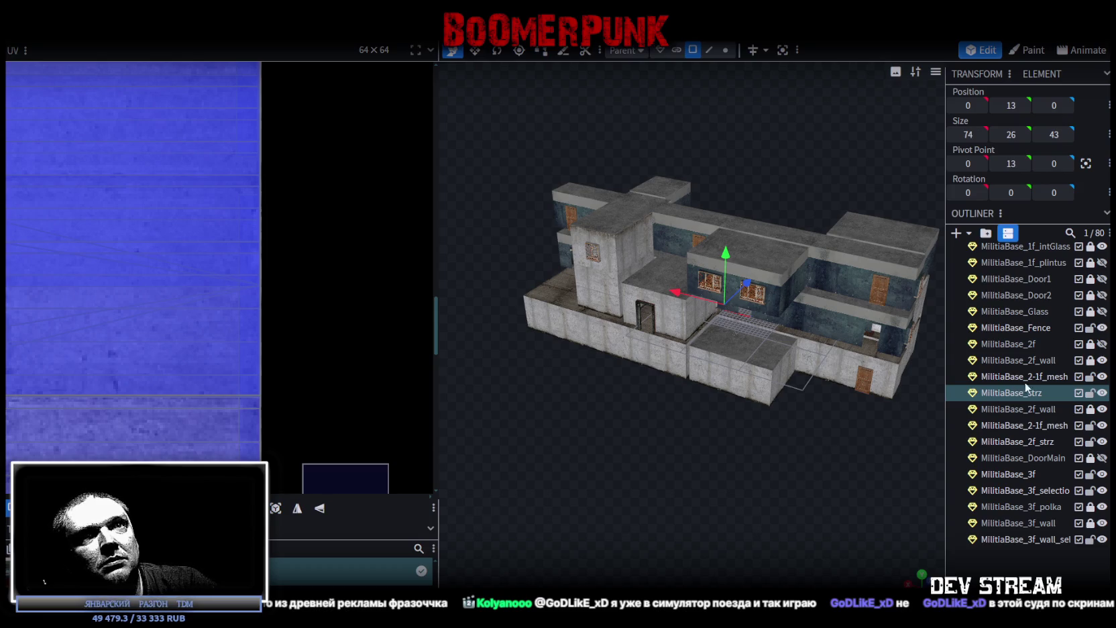
Step: Select both 2-1f_mesh parts and 2f_strz, test-lift the geometry, then undo
key(Escape)
click(1044, 378)
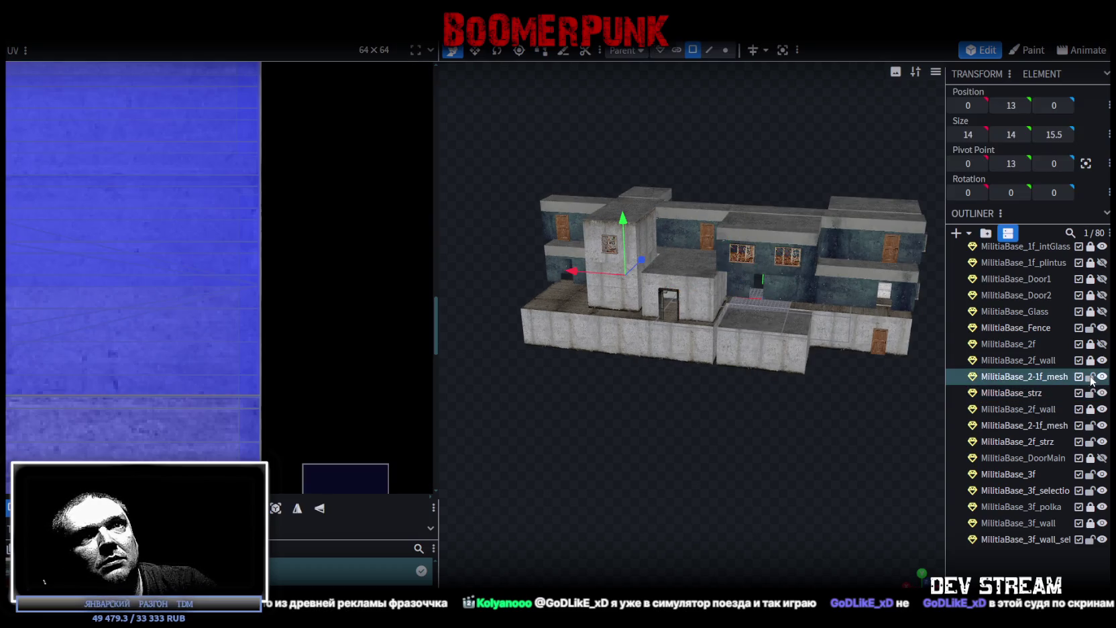
ctrl+click(1053, 427)
ctrl+click(1036, 441)
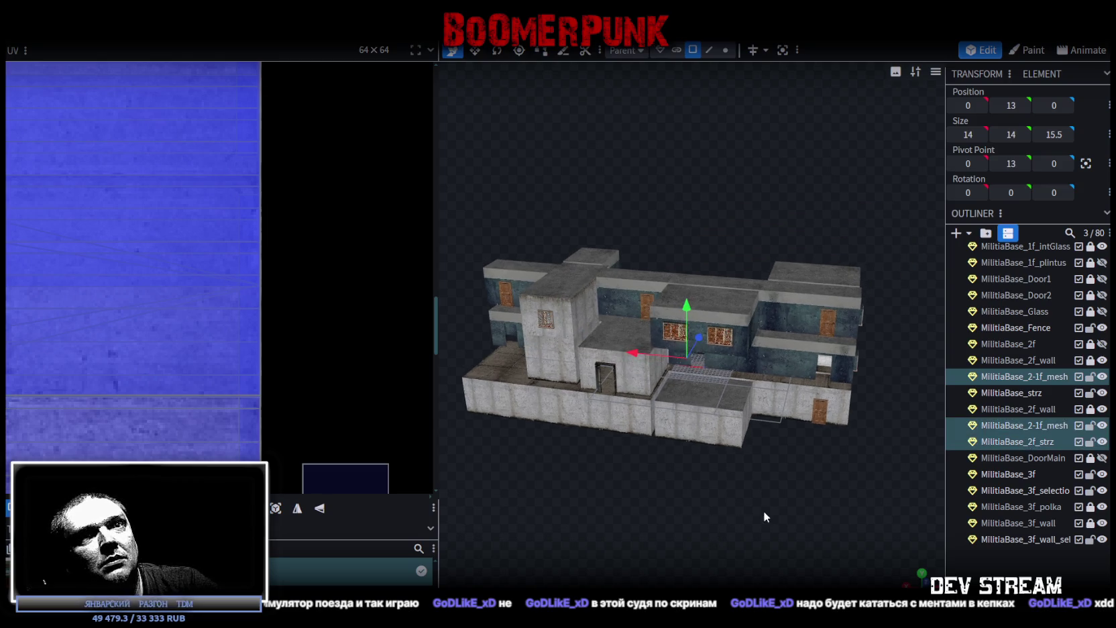
click(716, 329)
drag(686, 313, 684, 157)
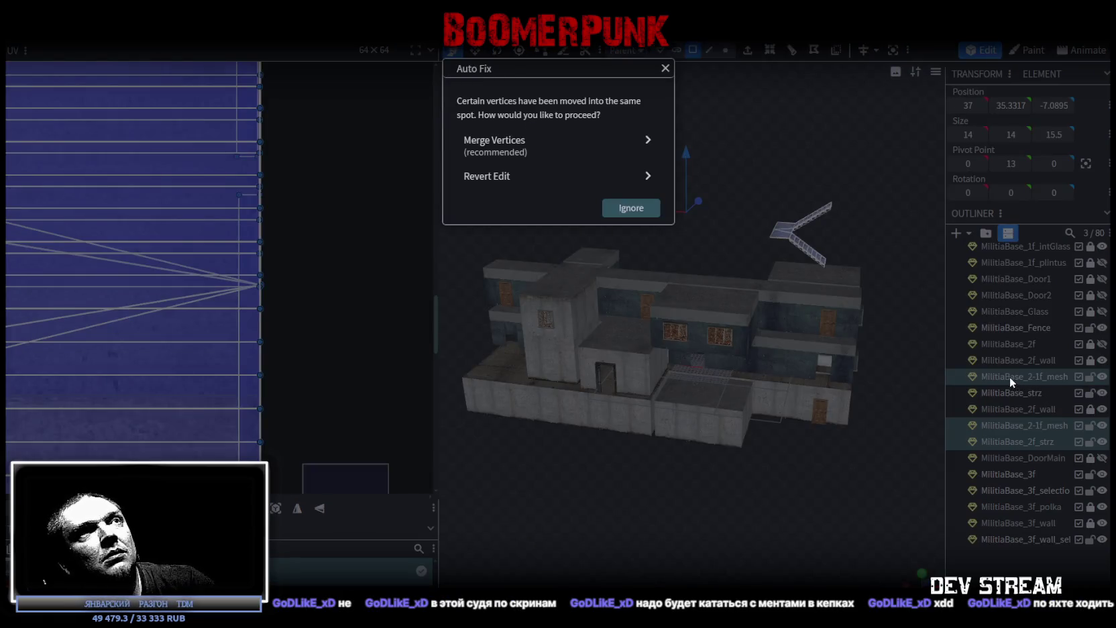
key(Escape)
key(ctrl+z)
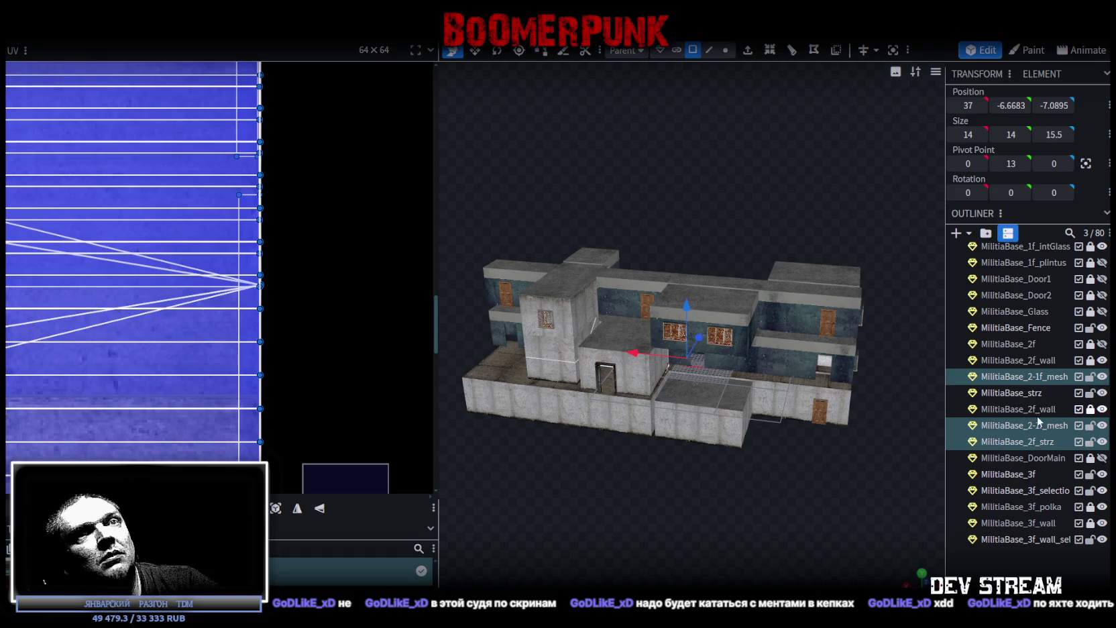
Step: Merge the selected meshes into one and rename it MilitiaBase_mesh
right_click(1018, 423)
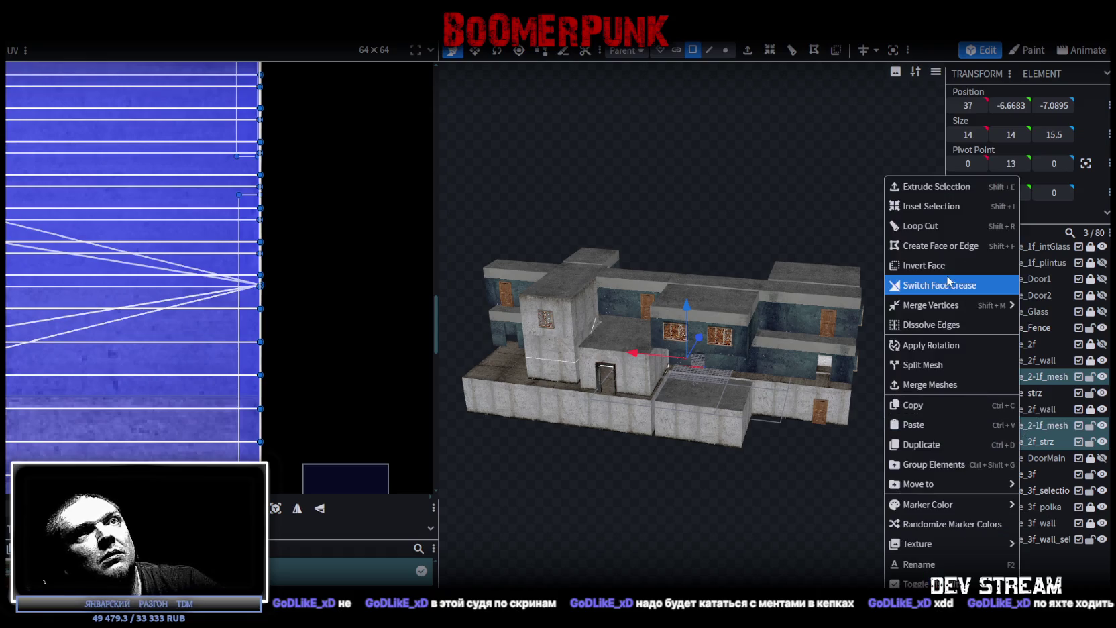
click(930, 385)
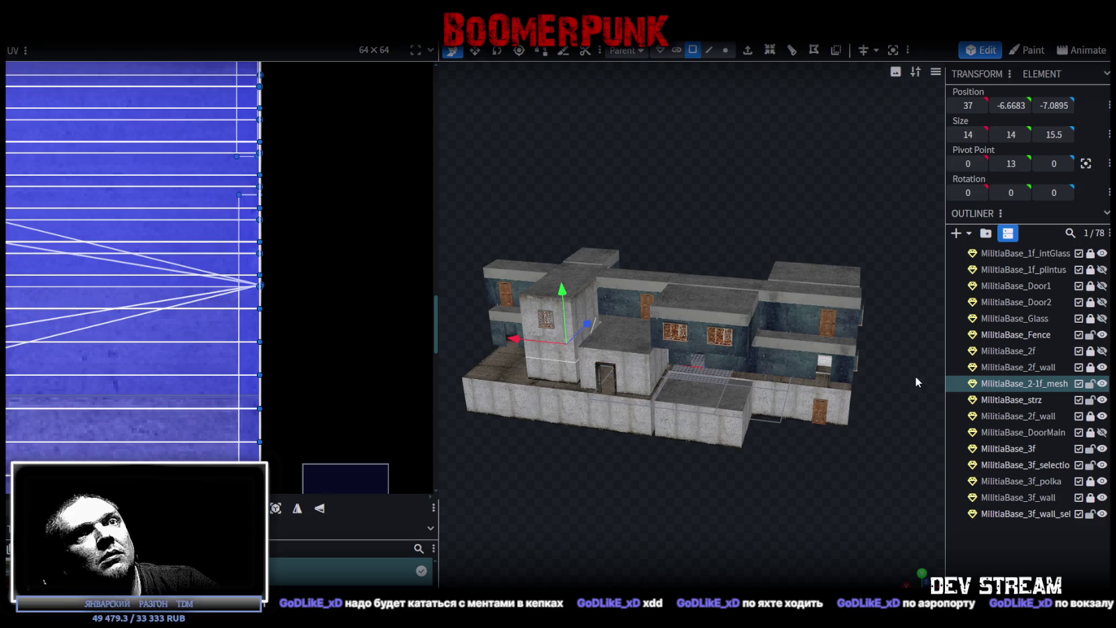
double_click(1030, 385)
click(1032, 384)
key(BackSpace)
key(BackSpace)
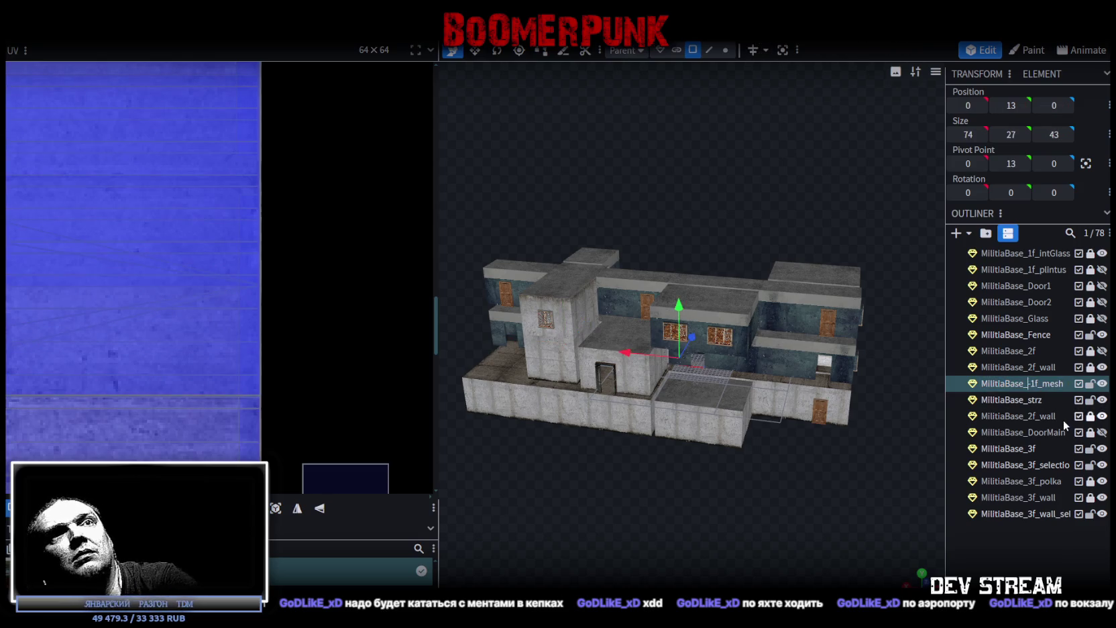
key(BackSpace)
key(Return)
Step: Select the mesh's vertices, merge the 8 overlapping ones, then orbit and deselect
click(725, 49)
click(696, 278)
drag(681, 303, 678, 302)
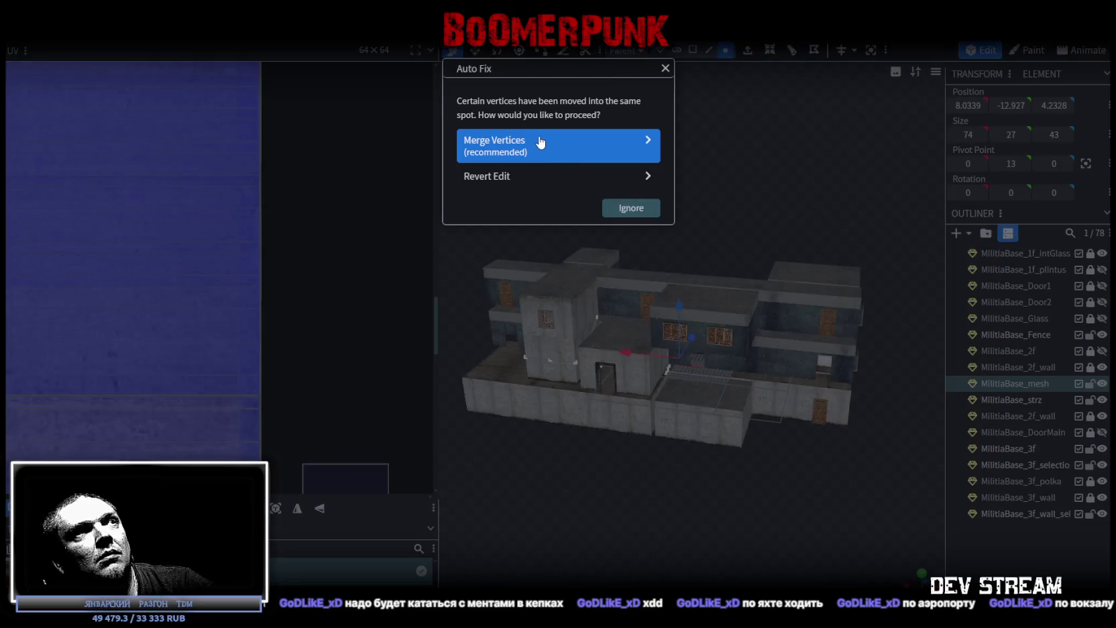
click(541, 142)
mouse_move(721, 353)
mouse_down()
mouse_move(856, 530)
mouse_move(839, 469)
mouse_move(939, 443)
mouse_up()
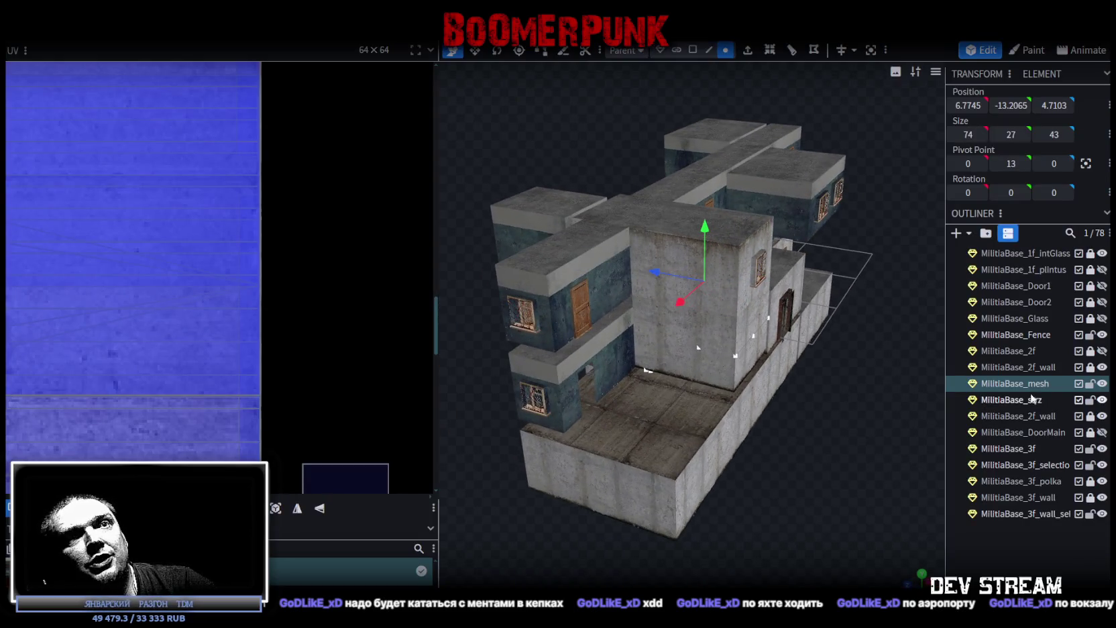
key(Escape)
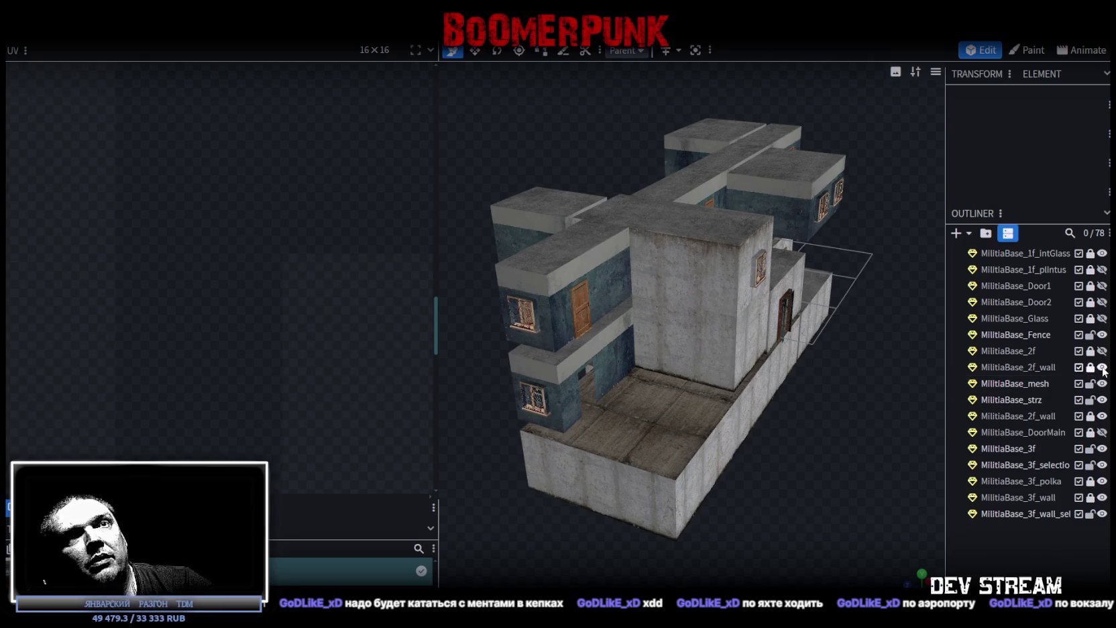
Step: Hide the whole MilitiaTutor folder, then show both MilitiaBase_2f_wall pieces again
scroll(1103, 363, up, 3)
scroll(1104, 315, up, 2)
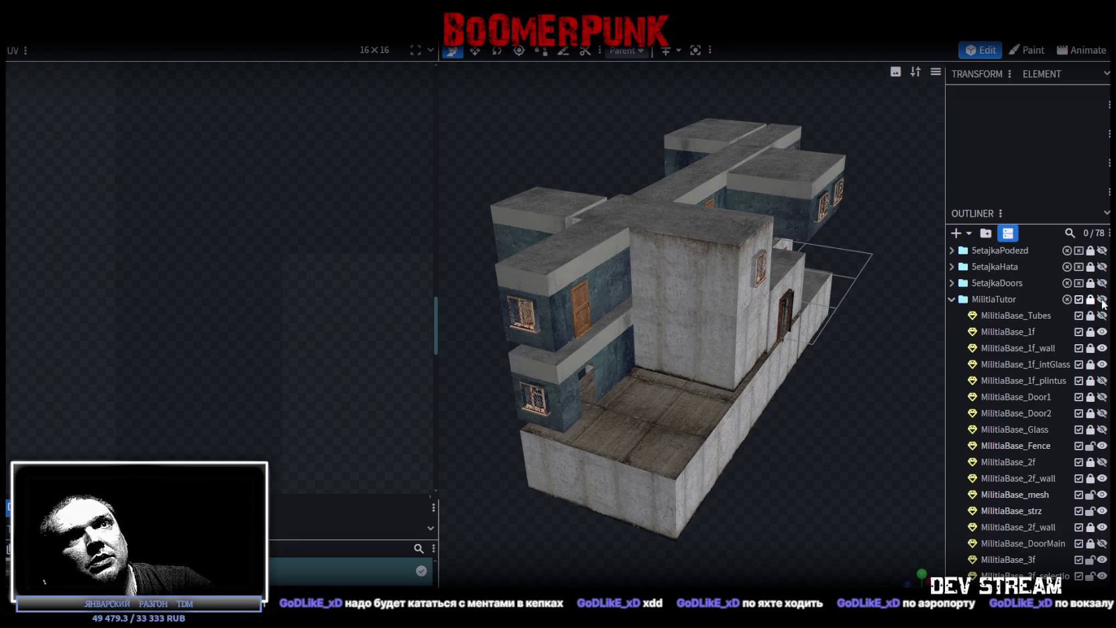
click(1102, 300)
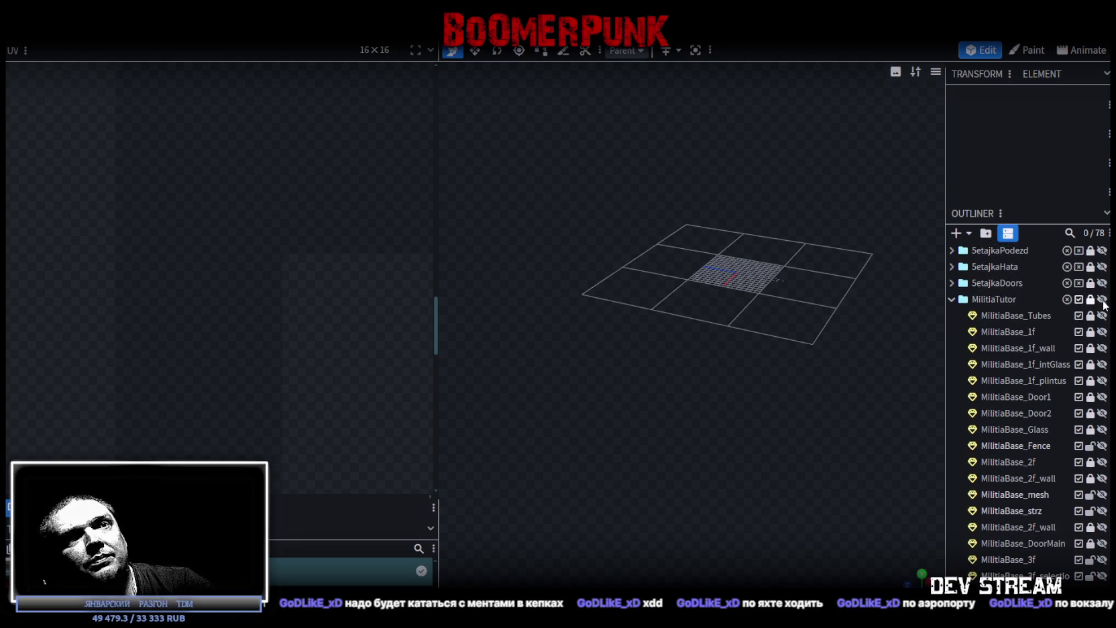
scroll(1092, 319, down, 3)
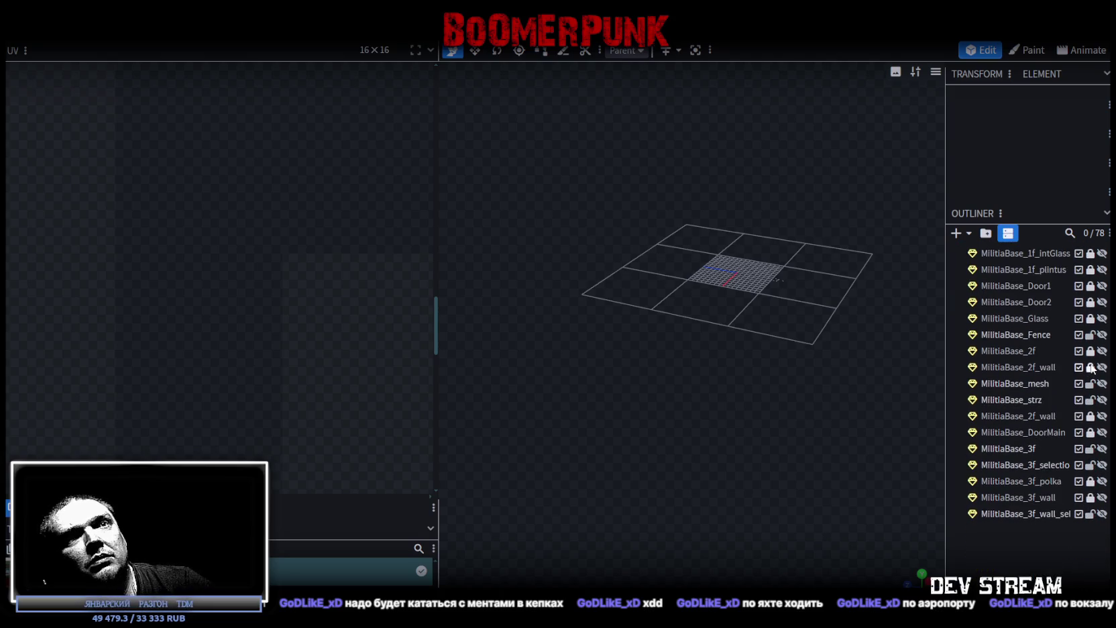
click(1102, 367)
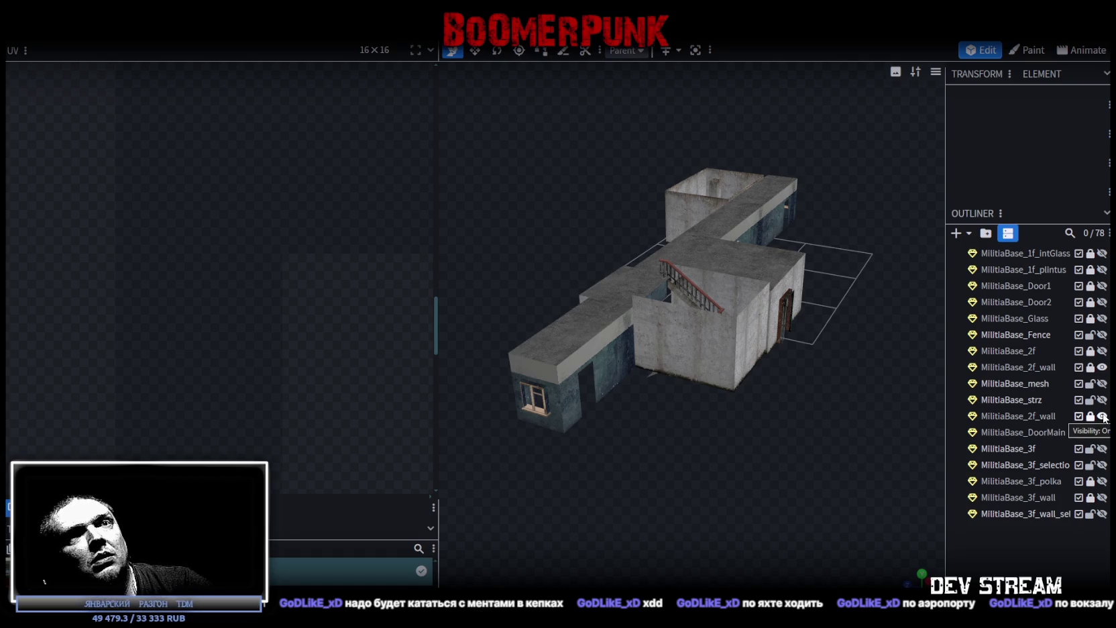
click(1101, 417)
Step: Select the MilitiaBase_2f_wall part and inspect the walled room from below and above
click(1015, 416)
mouse_move(868, 405)
mouse_down()
mouse_move(761, 416)
mouse_move(781, 354)
mouse_up()
mouse_move(781, 198)
mouse_down()
mouse_move(650, 518)
mouse_move(755, 449)
mouse_move(750, 377)
mouse_move(789, 383)
mouse_move(781, 448)
mouse_move(826, 424)
mouse_move(859, 350)
mouse_move(840, 401)
mouse_move(865, 412)
mouse_move(827, 449)
mouse_move(844, 439)
mouse_up()
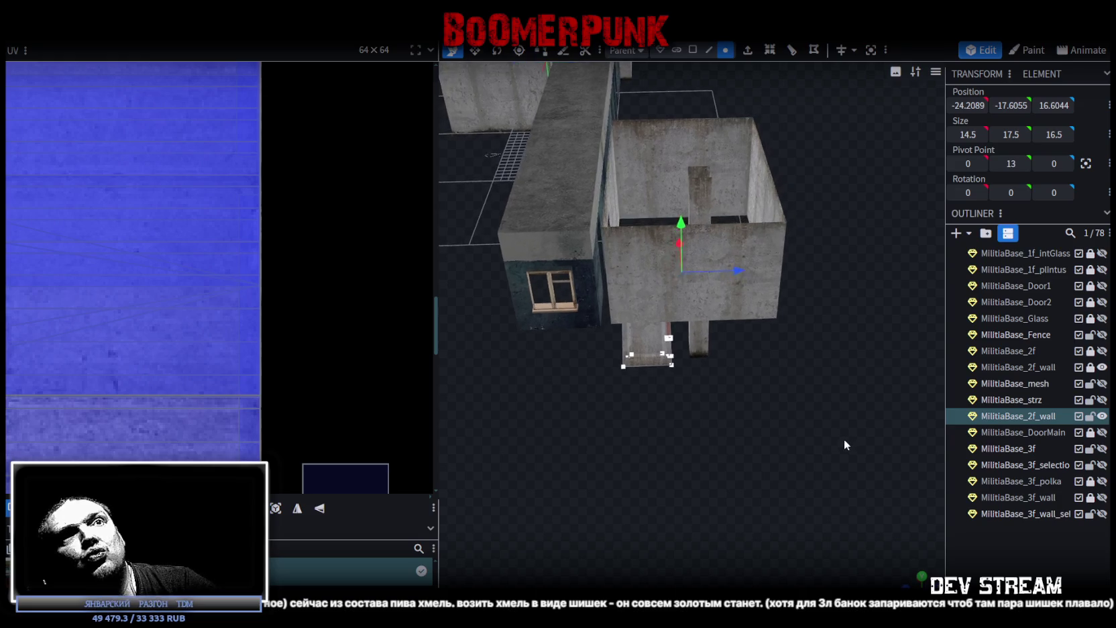
click(1102, 417)
click(1102, 417)
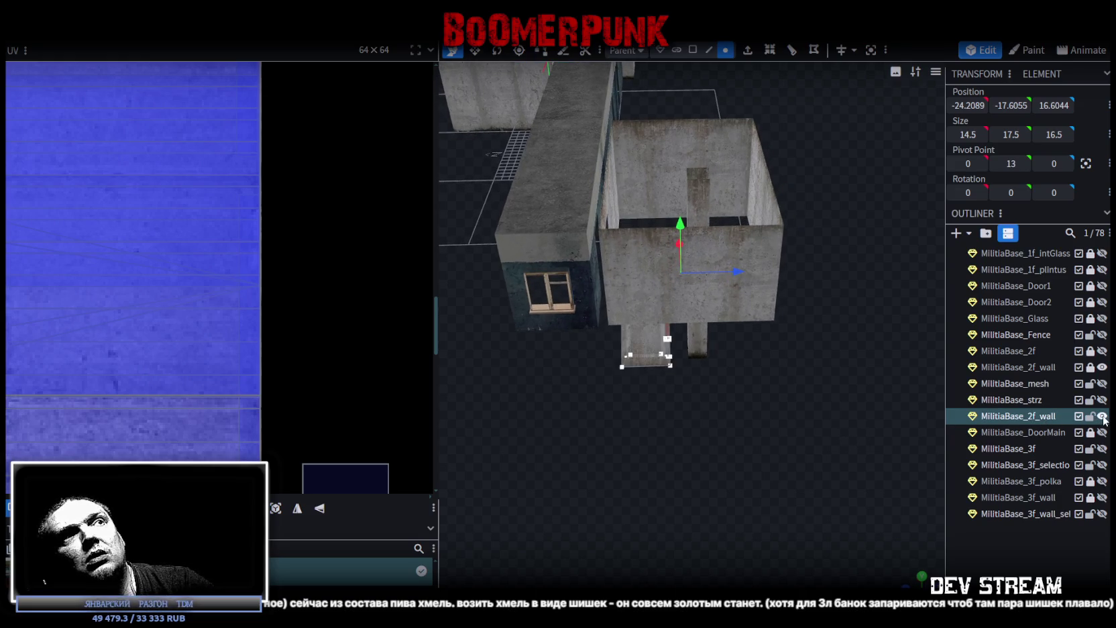
drag(812, 369, 742, 397)
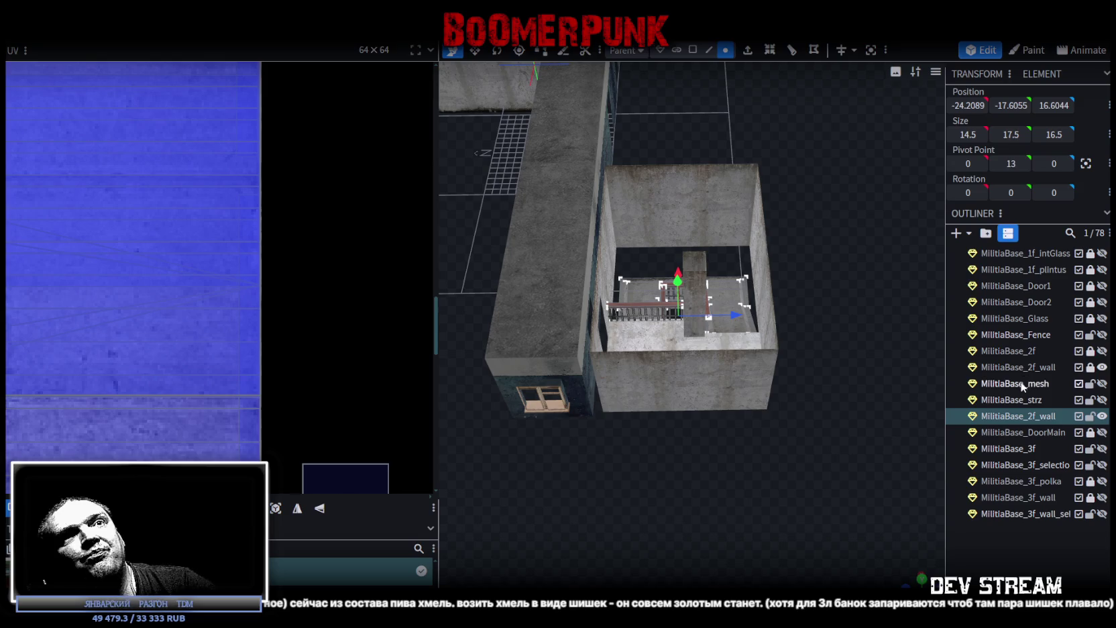
Step: Unlock both MilitiaBase_2f_wall pieces and merge them into one mesh
click(1090, 367)
click(1033, 368)
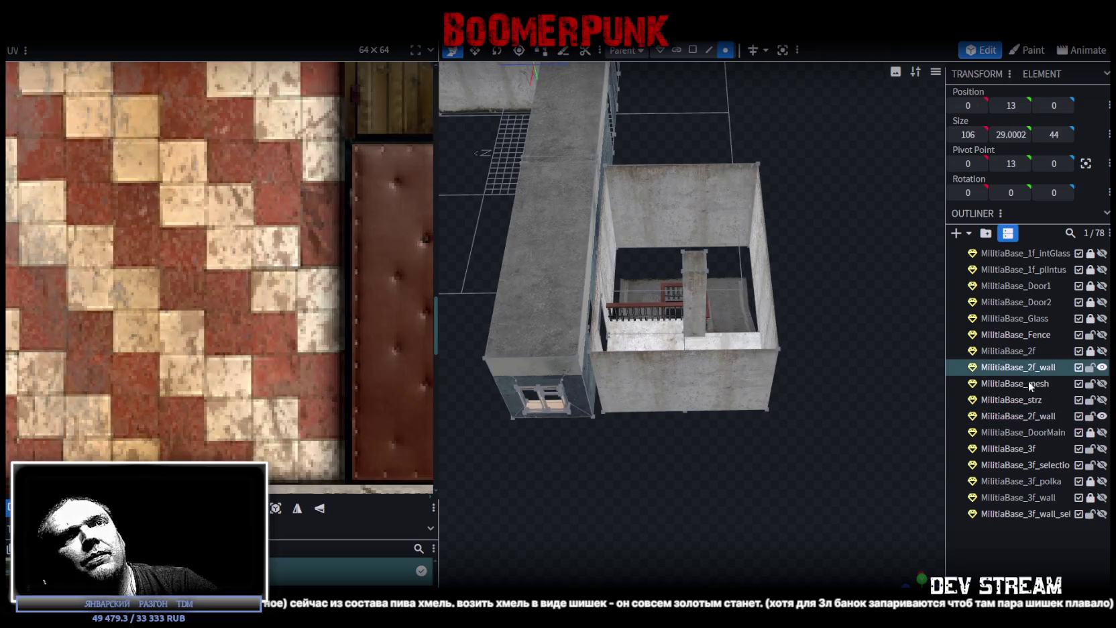
ctrl+click(1030, 417)
right_click(1029, 419)
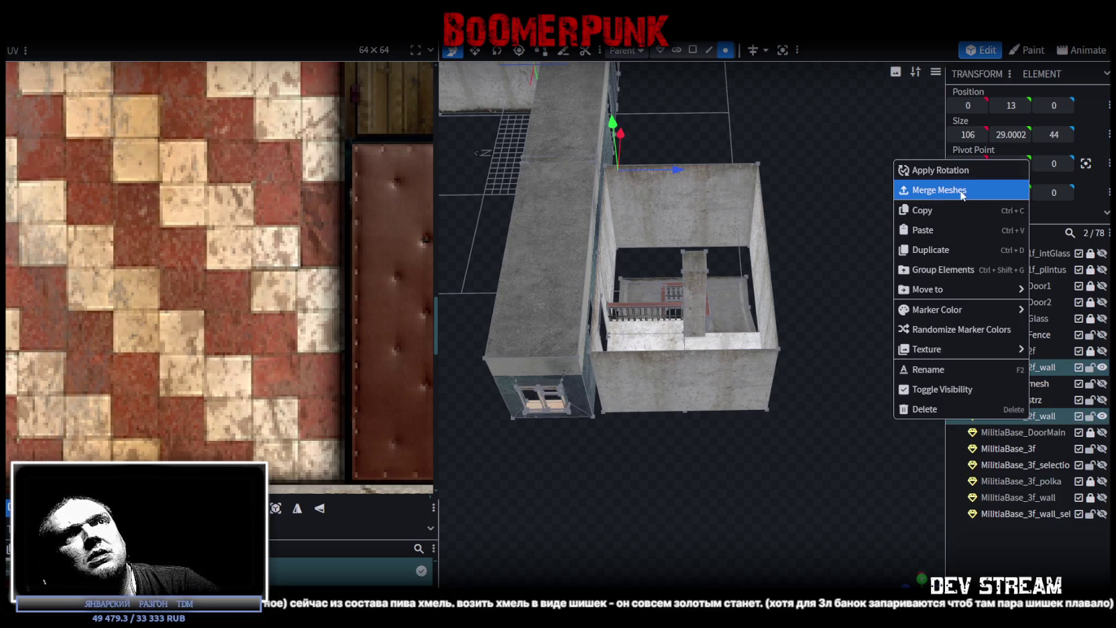
click(963, 191)
Step: Weld the 5 overlapping vertices via Auto Fix and lock the merged wall mesh
scroll(846, 277, down, 3)
drag(845, 277, 718, 171)
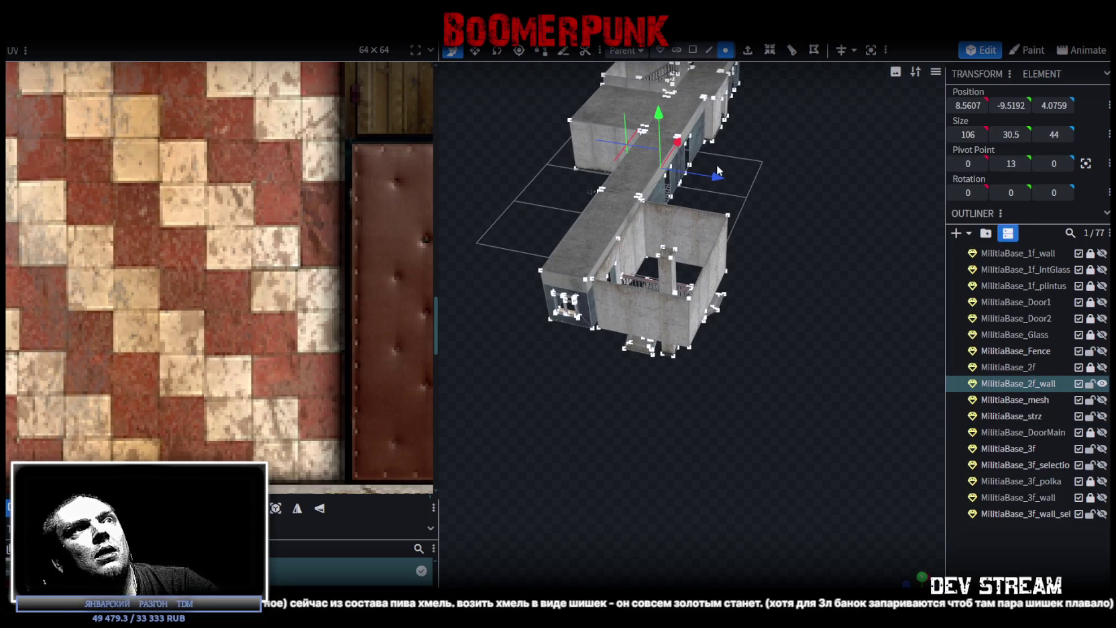
drag(661, 116, 663, 114)
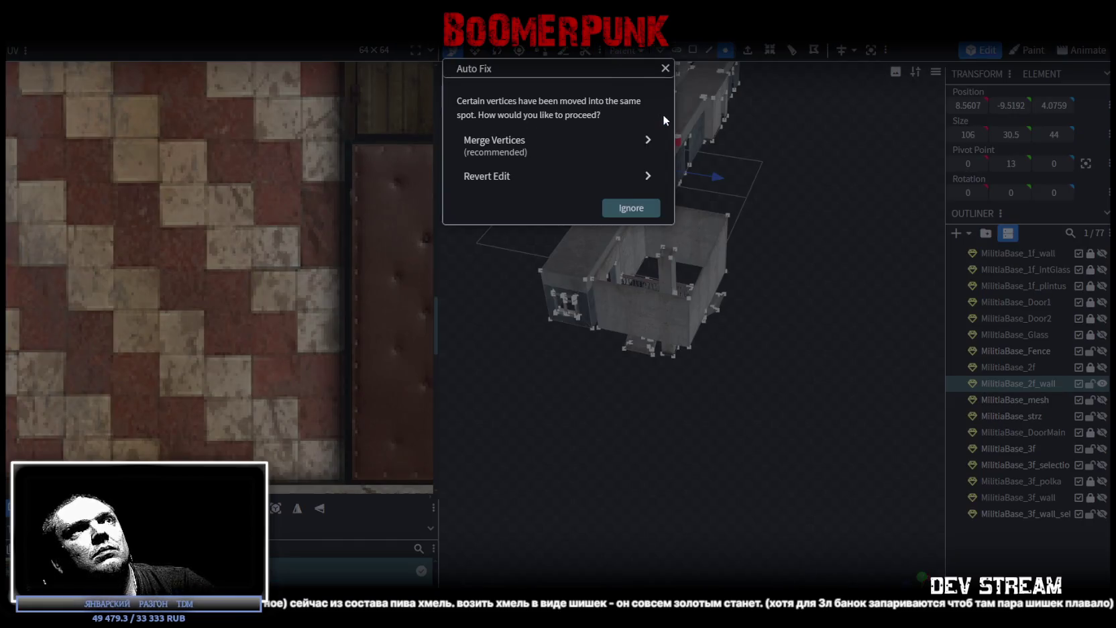
click(546, 148)
scroll(832, 322, up, 3)
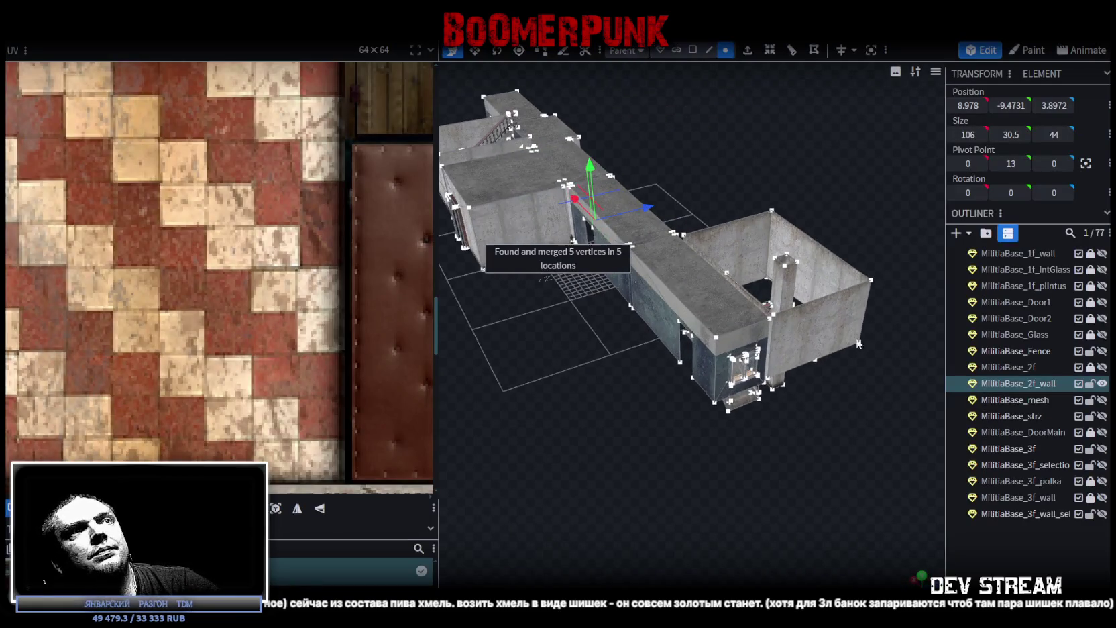
mouse_move(654, 401)
mouse_down()
mouse_move(741, 395)
mouse_move(719, 397)
mouse_move(701, 377)
mouse_up()
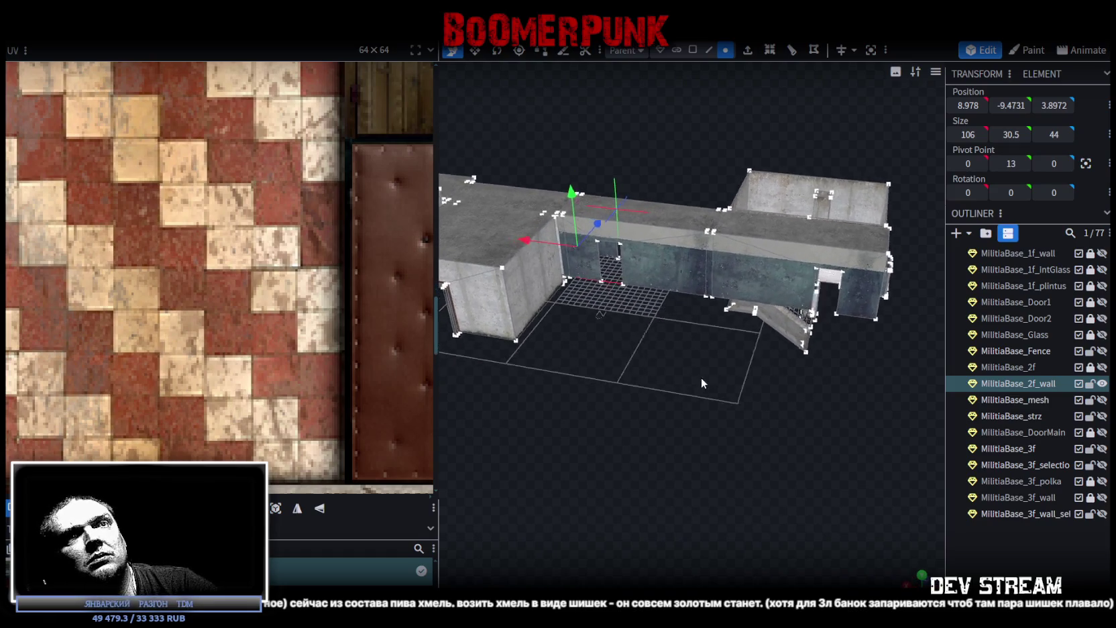
click(1090, 386)
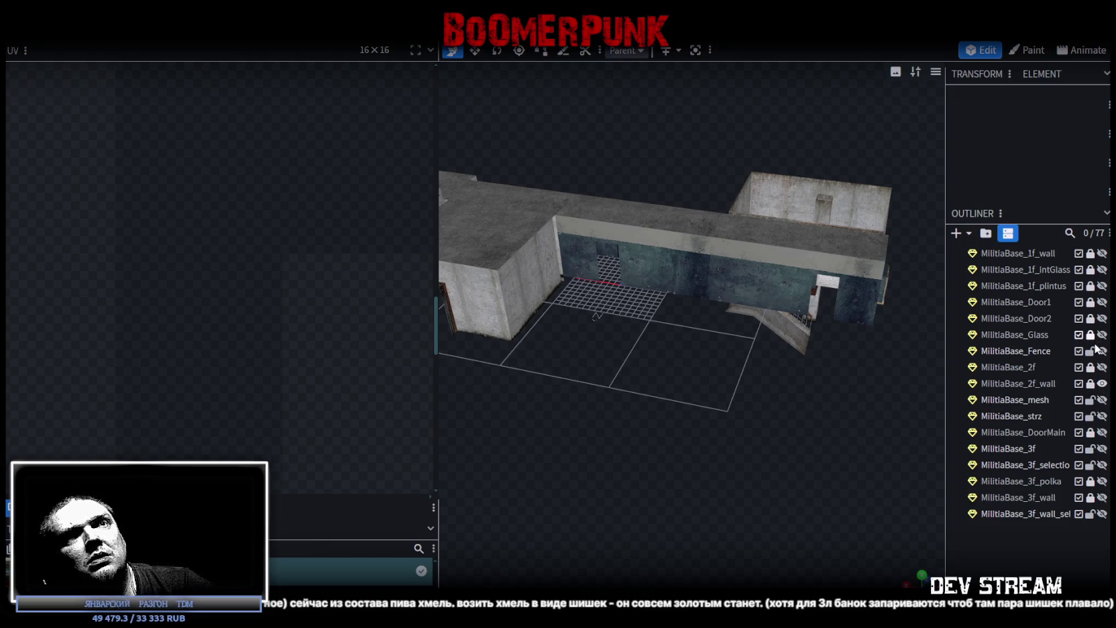
Step: Lock the MilitiaBase_2f part, then unhide and select MilitiaBase_3f_selection
click(1091, 367)
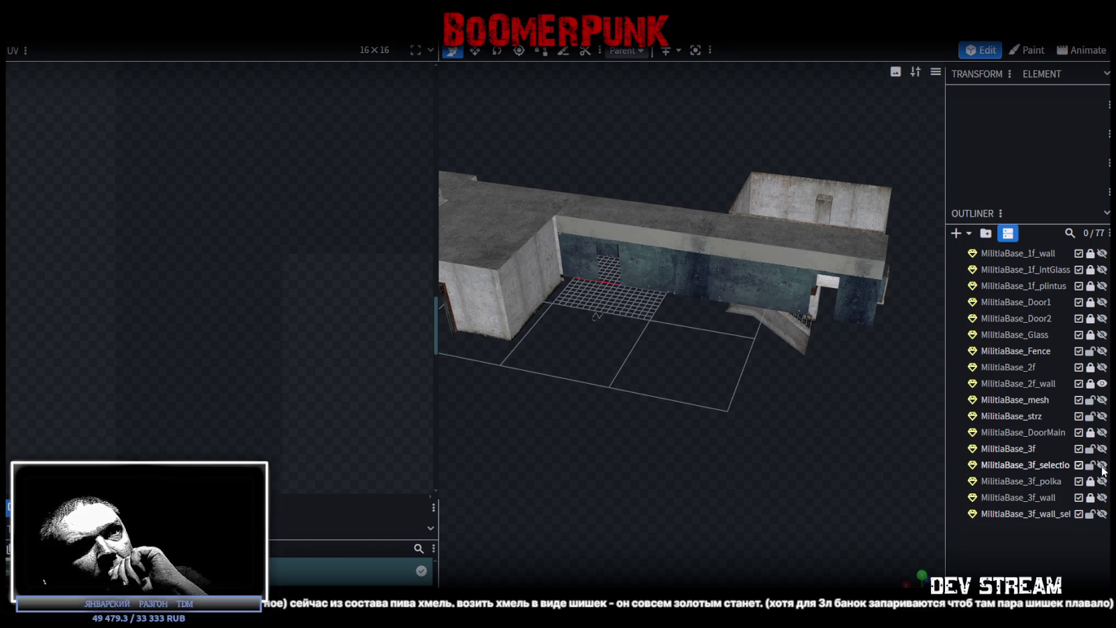
click(1102, 464)
mouse_move(926, 415)
mouse_down()
mouse_move(882, 404)
mouse_move(907, 365)
mouse_move(938, 379)
mouse_move(817, 363)
mouse_move(834, 374)
mouse_up()
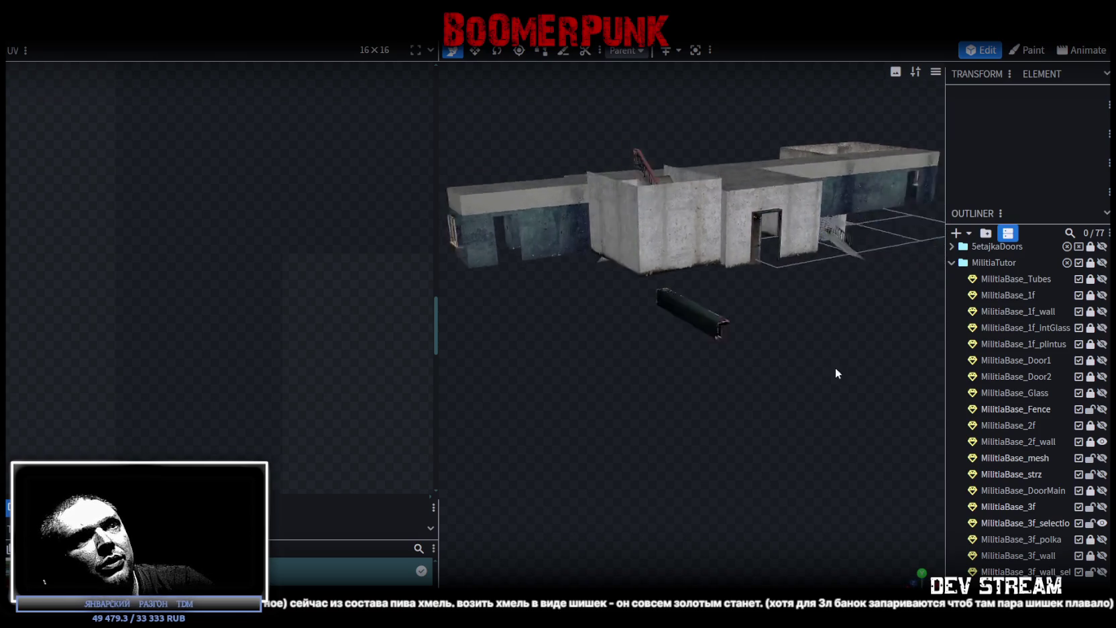
scroll(864, 369, up, 3)
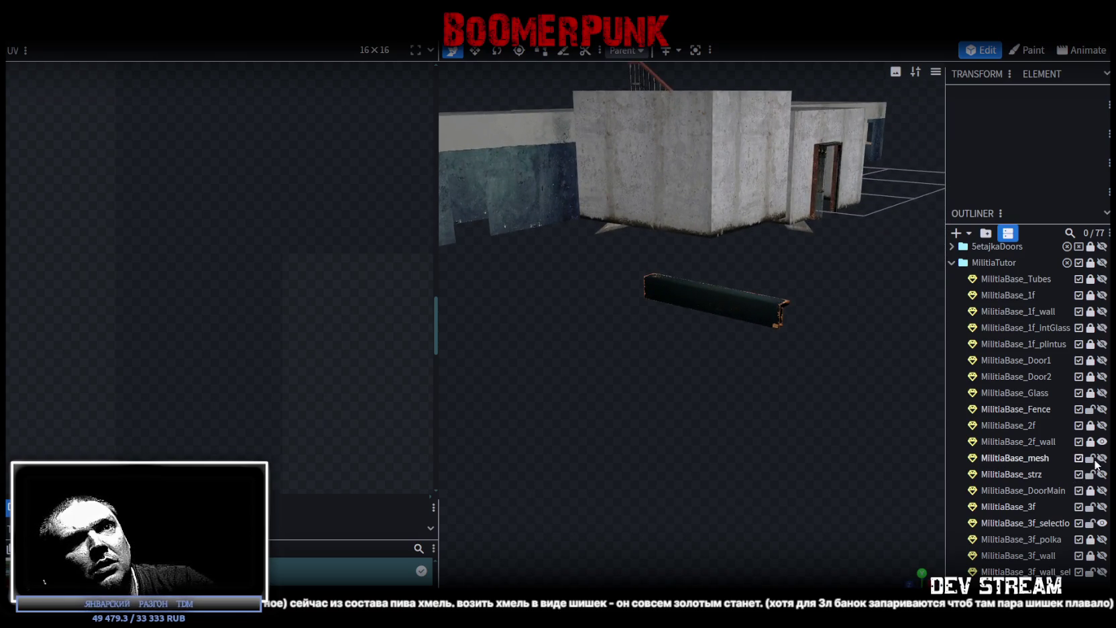
click(1102, 523)
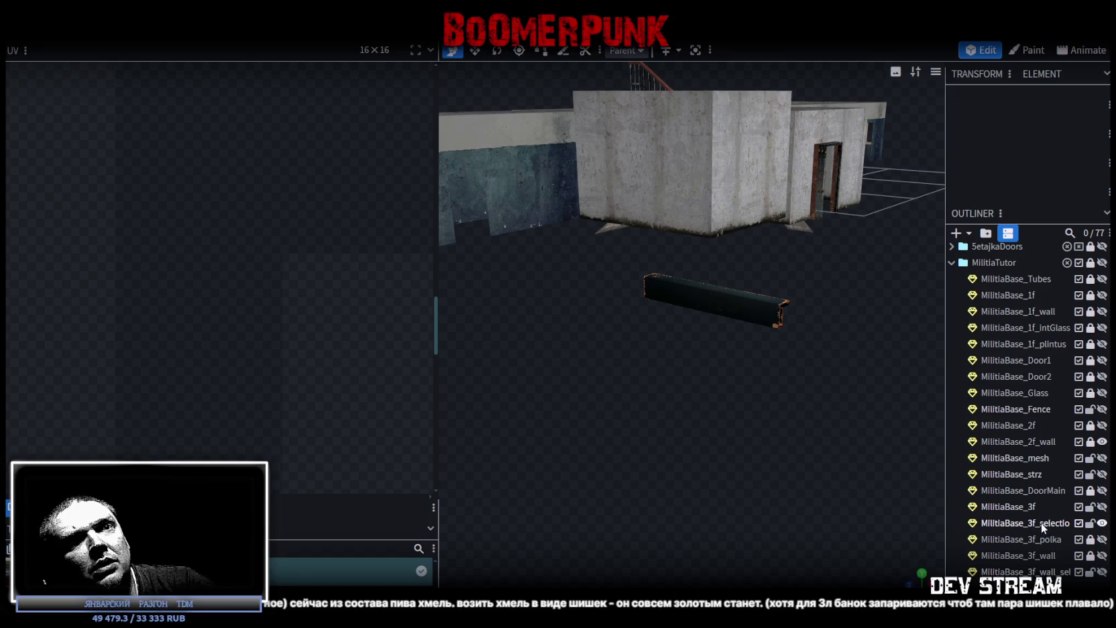
click(1041, 525)
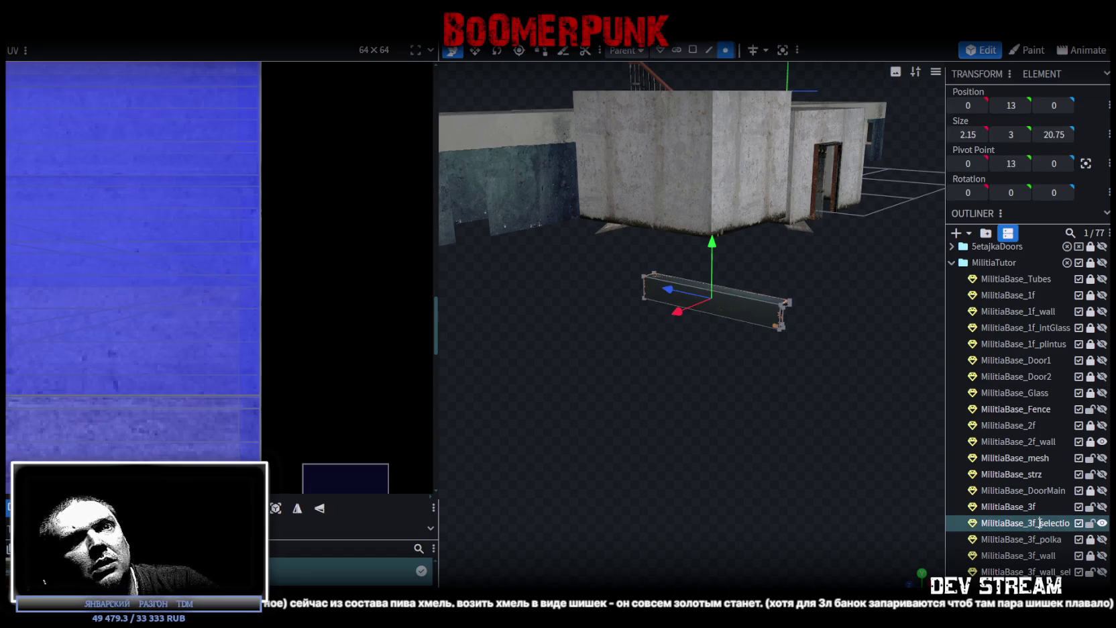
Step: Rename the selected part to MilitiaBase_TableShot
drag(1029, 523, 1081, 525)
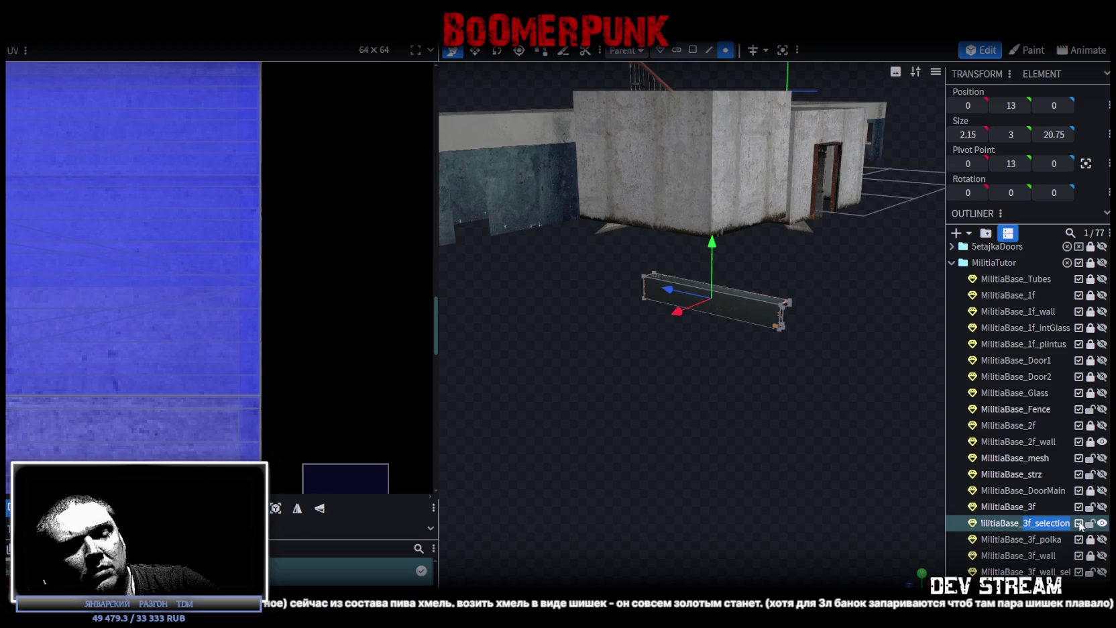
text(TableShot)
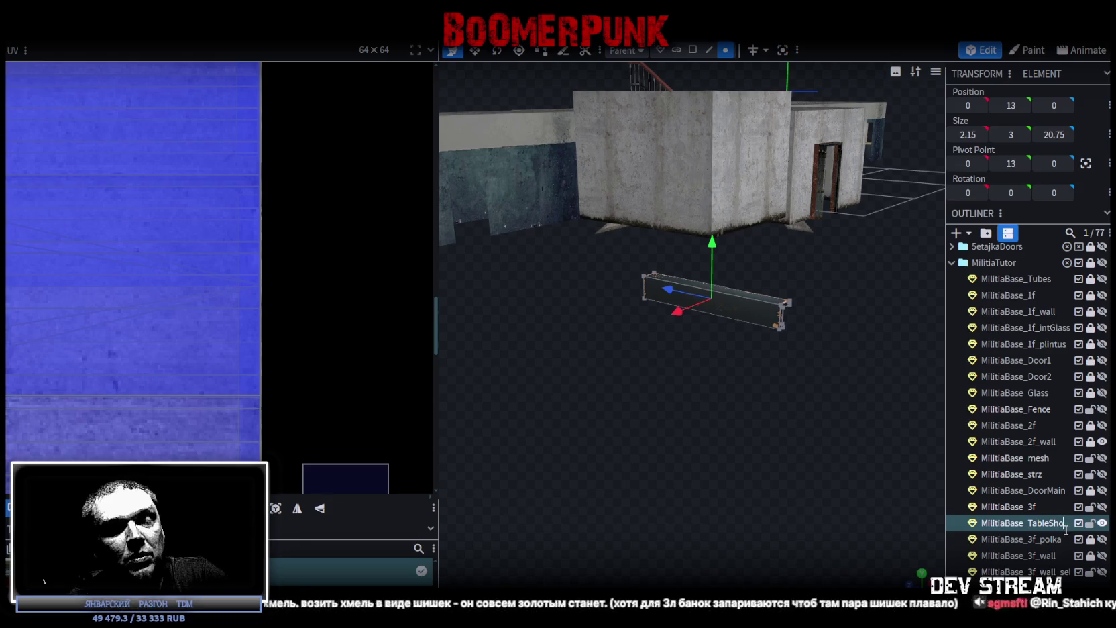
key(Return)
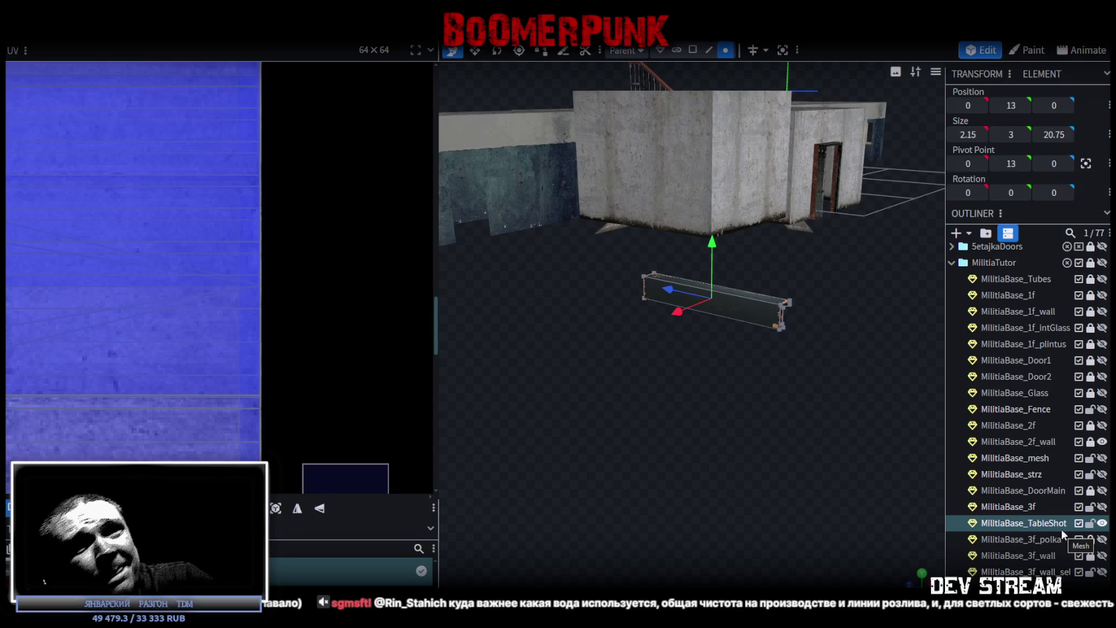
key(Escape)
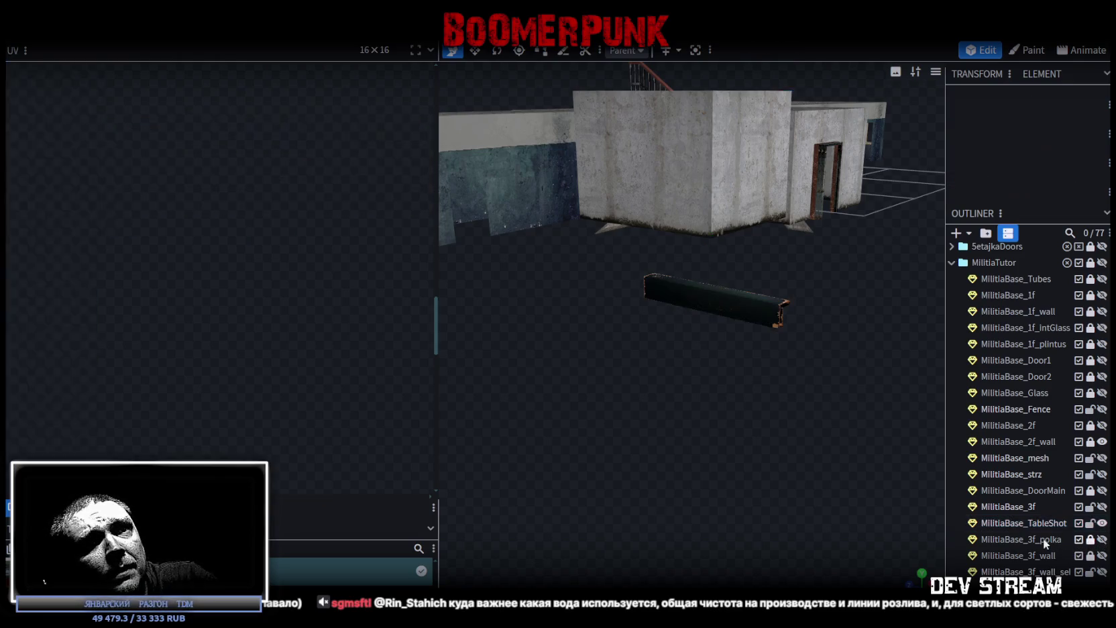
Step: Rename the 3f_polka part to MilitiaBase_Table_polka and make it visible
click(1041, 541)
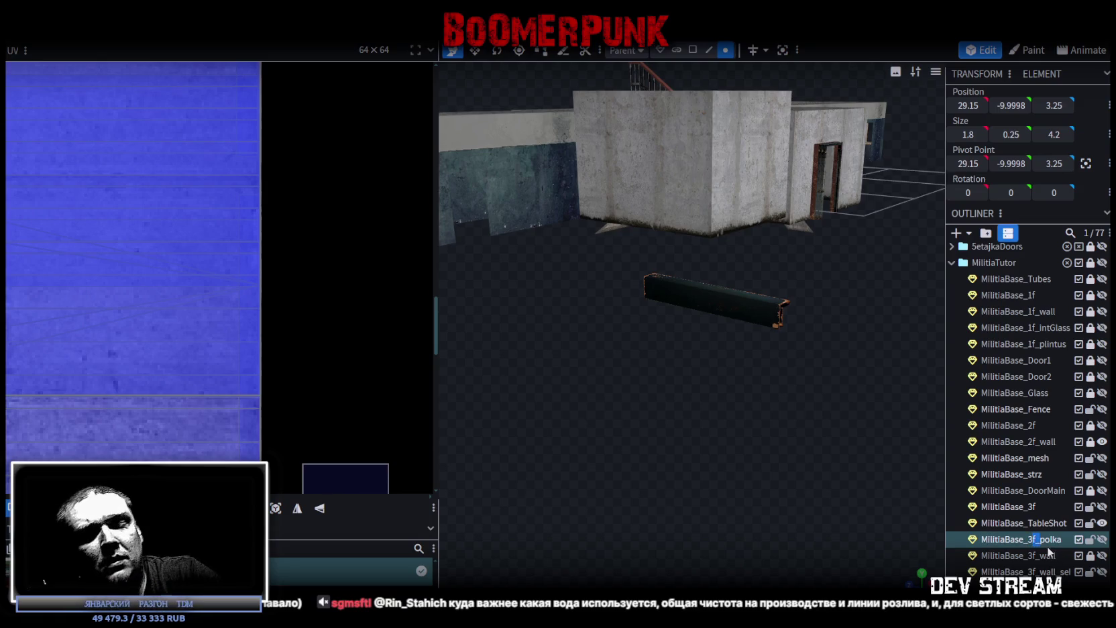
key(BackSpace)
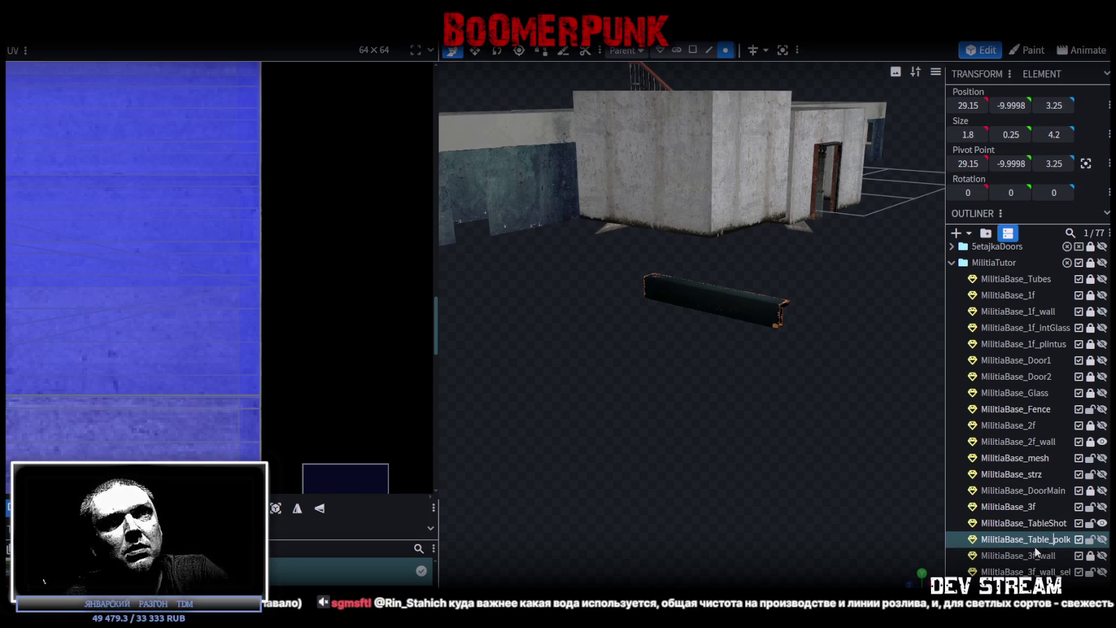
text(Table)
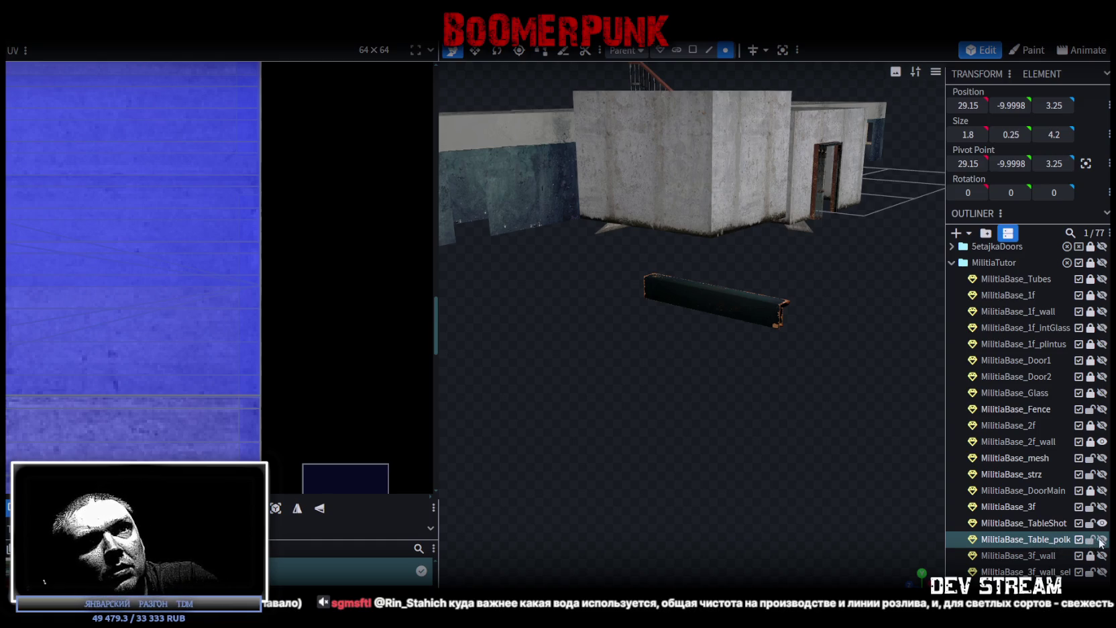
click(1102, 540)
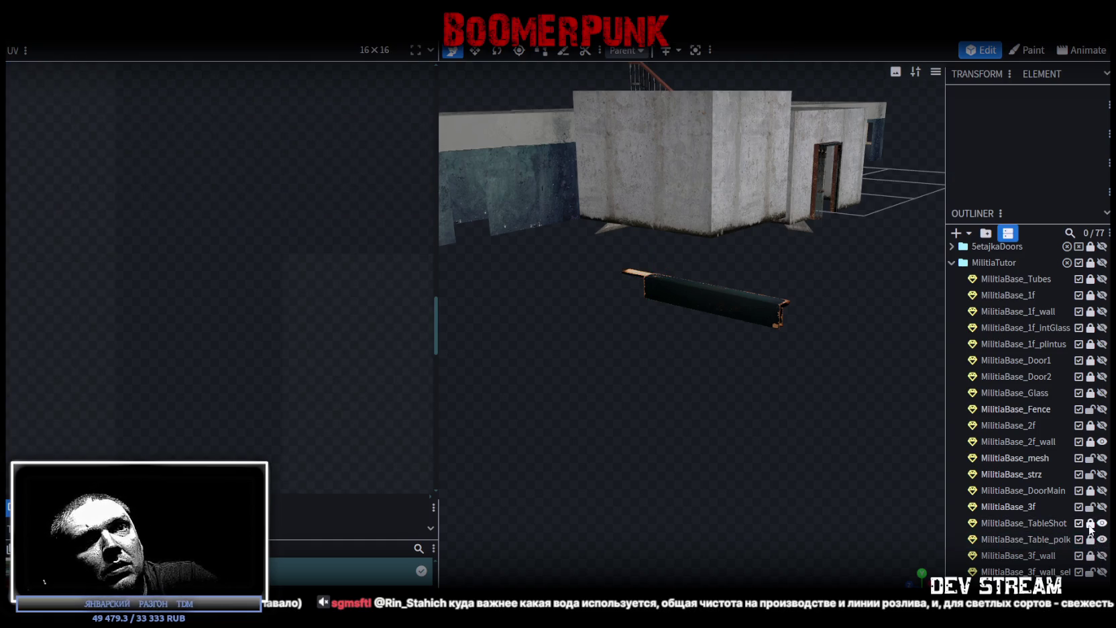
Step: Show MilitiaBase_3f_wall and its selection piece and merge them into one mesh
click(1102, 556)
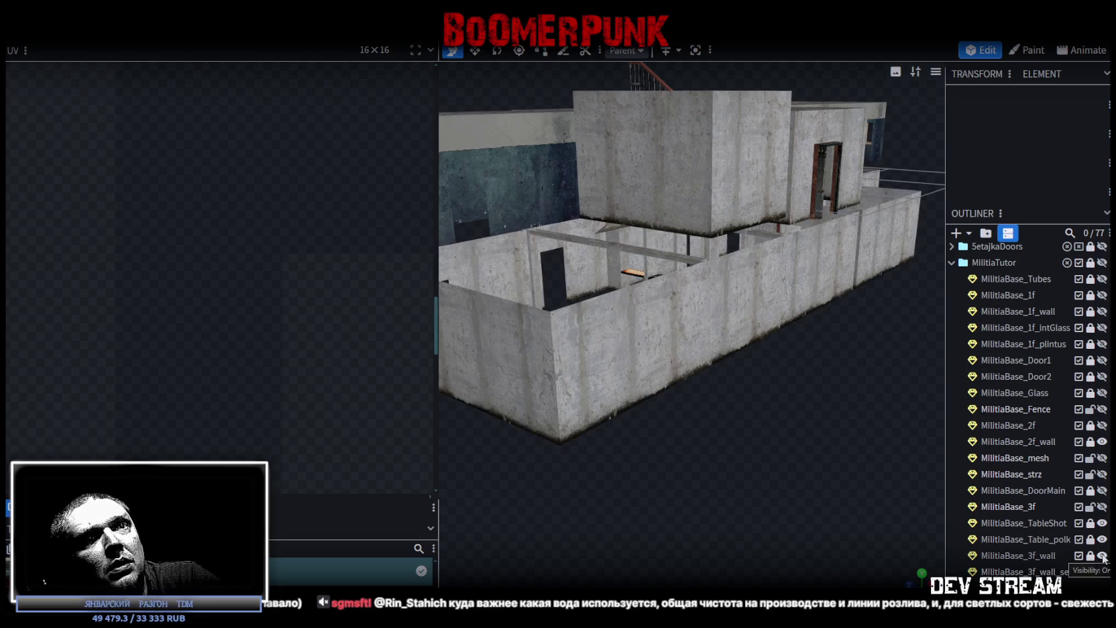
click(1103, 572)
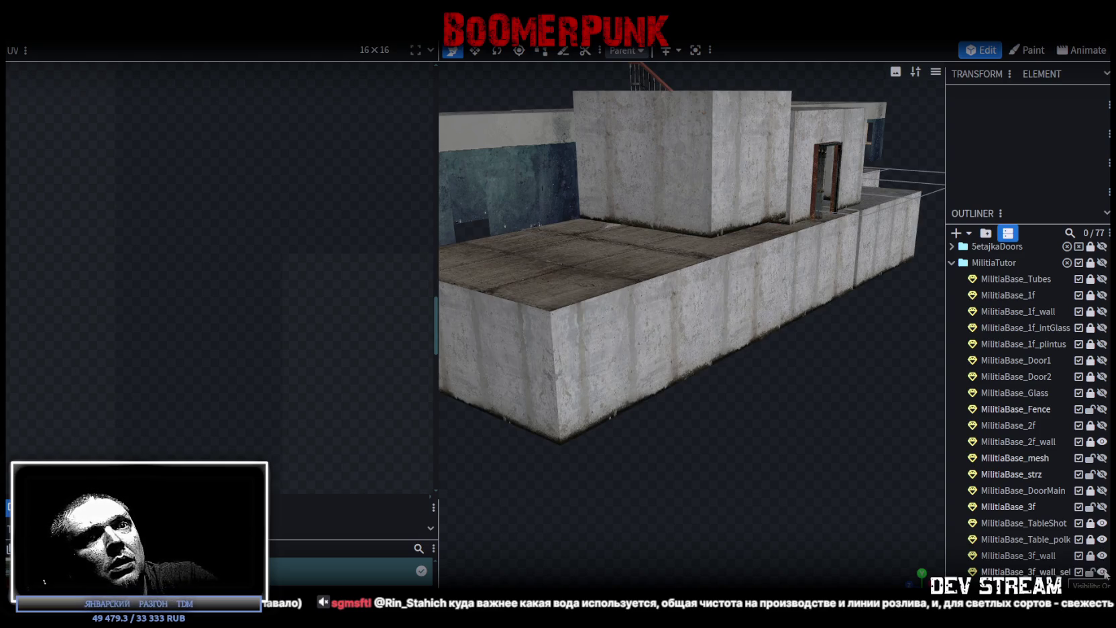
click(1049, 555)
ctrl+click(1049, 571)
right_click(1049, 563)
click(952, 337)
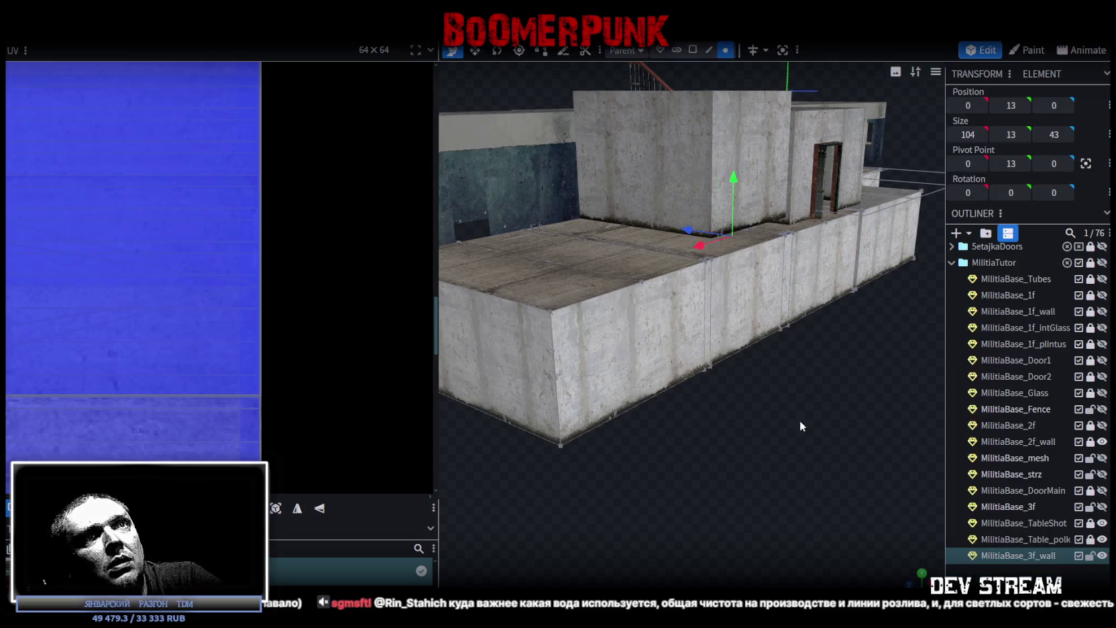
Step: Weld the 16 overlapping vertices via Auto Fix and show the doors again
scroll(841, 401, down, 5)
drag(735, 251, 741, 251)
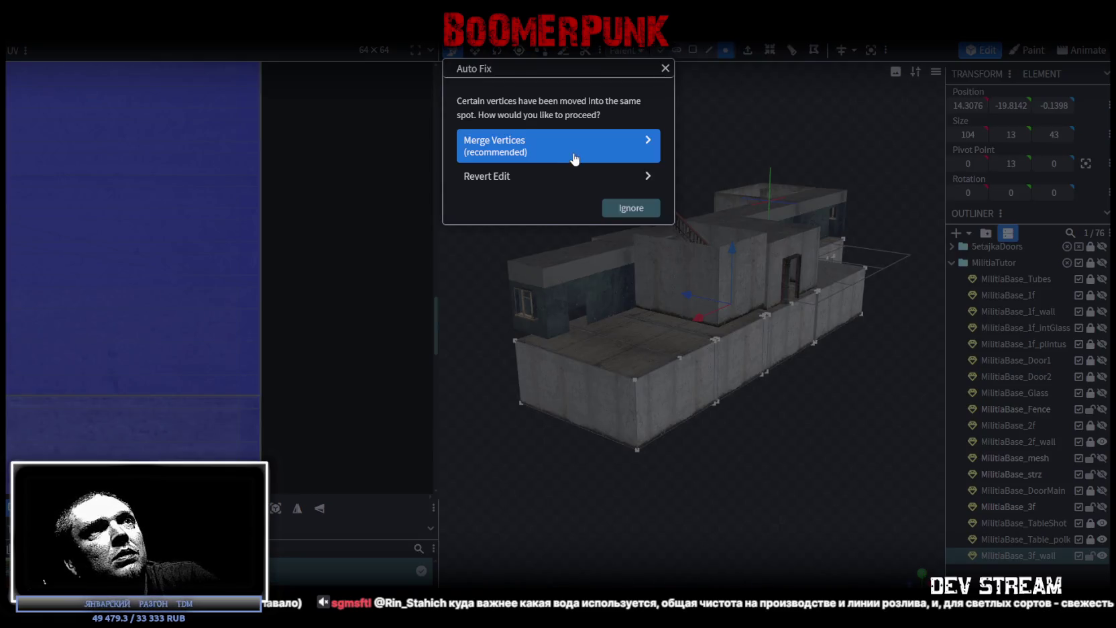
click(574, 159)
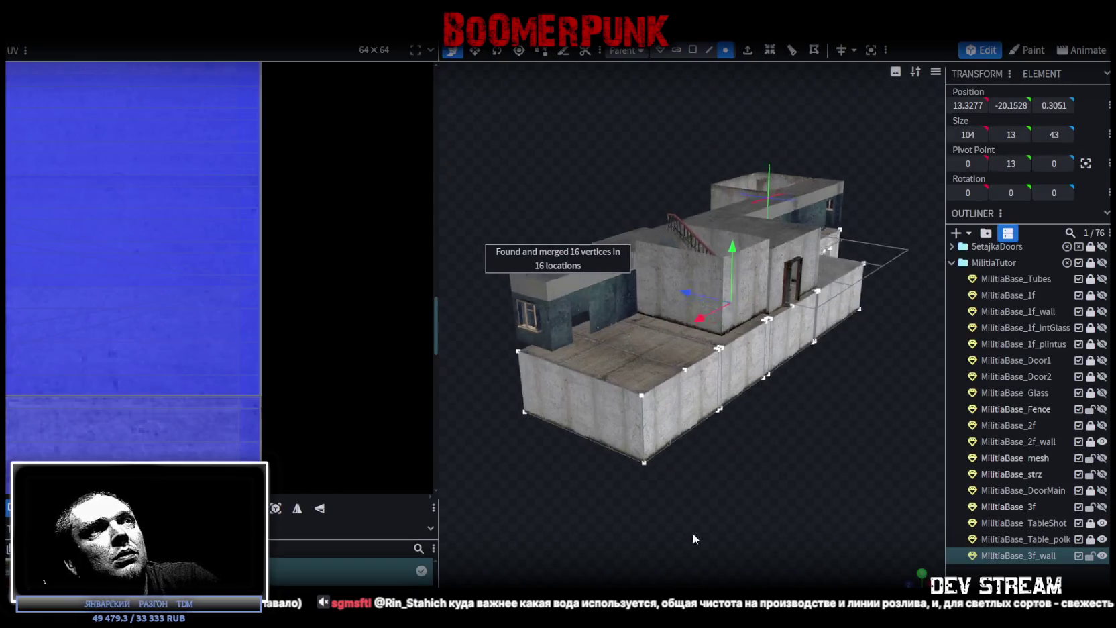
drag(693, 534, 904, 447)
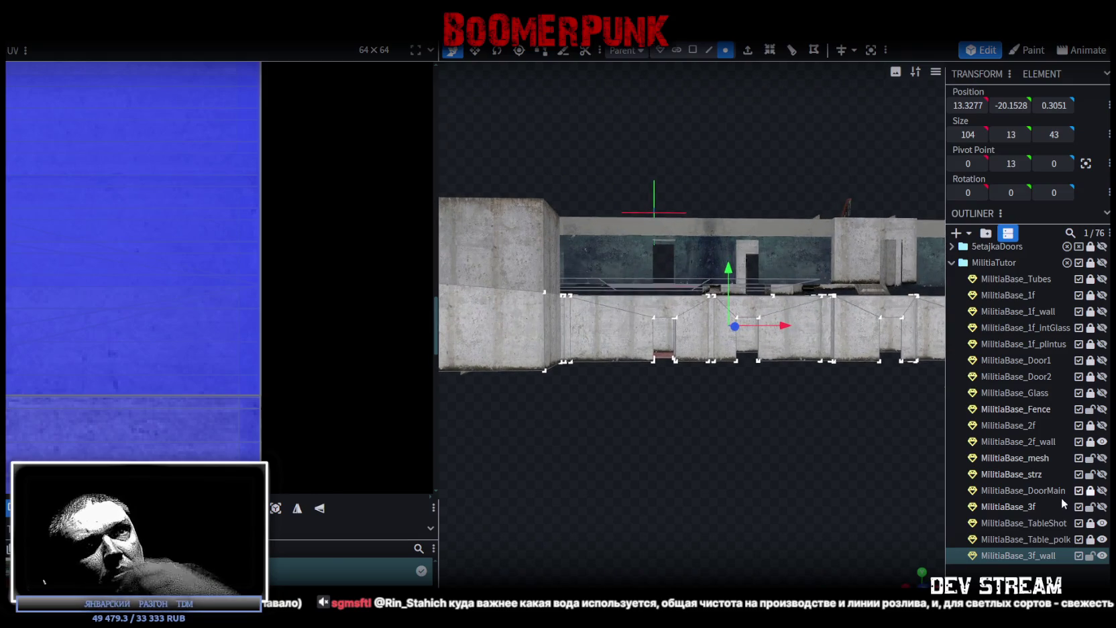
click(1099, 507)
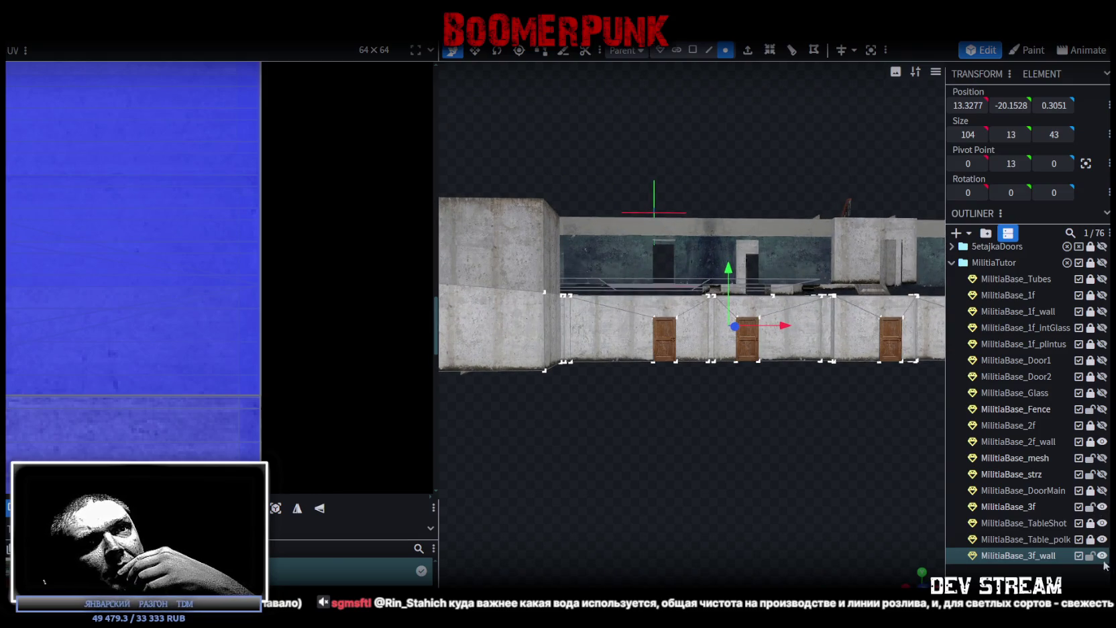
click(883, 446)
mouse_move(882, 446)
mouse_down()
mouse_move(642, 460)
mouse_move(886, 410)
mouse_move(1065, 294)
mouse_up()
Step: Show MilitiaBase_1f and select the door frame's faces in Face selection mode
click(1102, 295)
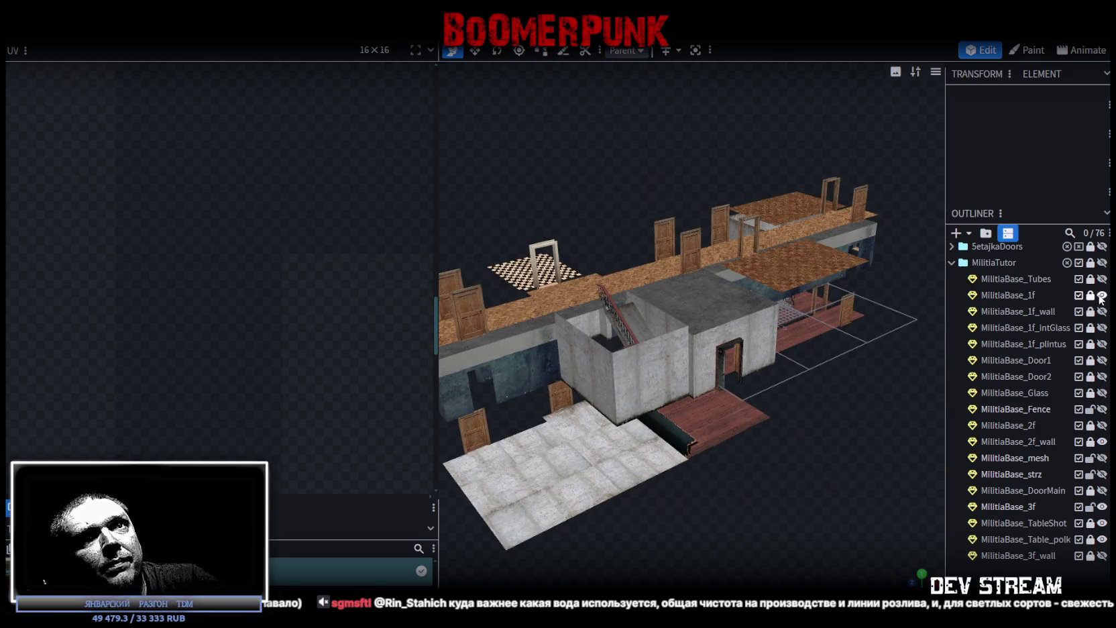
mouse_move(893, 410)
mouse_down()
mouse_move(782, 473)
mouse_move(778, 373)
mouse_move(792, 375)
mouse_move(788, 474)
mouse_move(754, 220)
mouse_move(774, 378)
mouse_move(815, 135)
mouse_move(837, 101)
mouse_move(888, 96)
mouse_move(761, 233)
mouse_move(789, 142)
mouse_up()
click(754, 220)
click(693, 51)
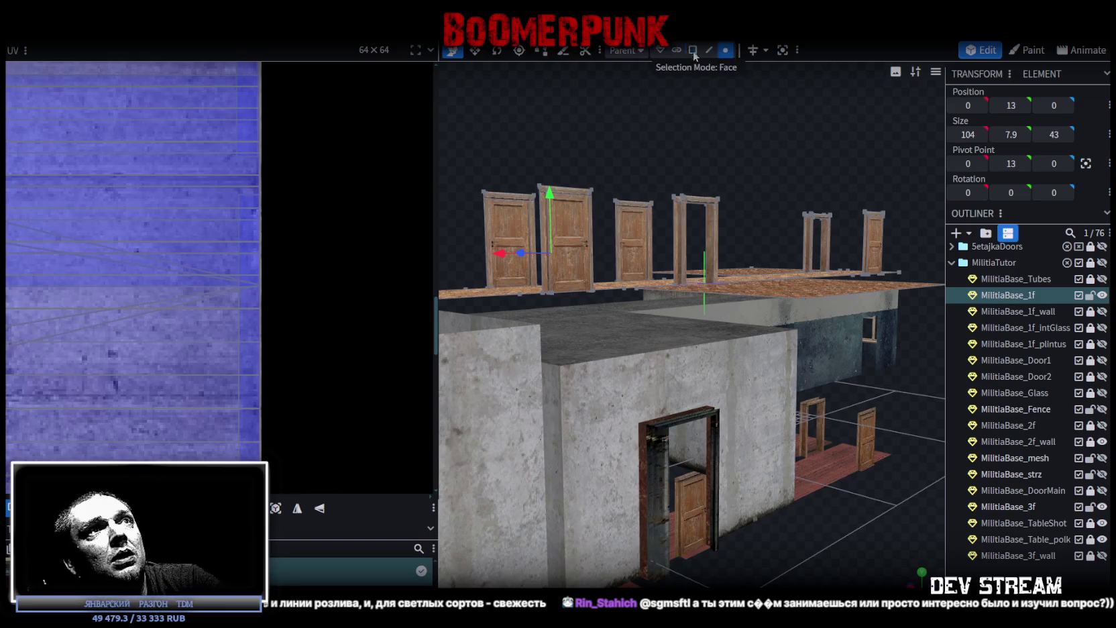
click(676, 226)
mouse_move(676, 226)
mouse_down()
mouse_move(751, 201)
mouse_move(736, 338)
mouse_move(704, 398)
mouse_move(820, 340)
mouse_move(777, 196)
mouse_up()
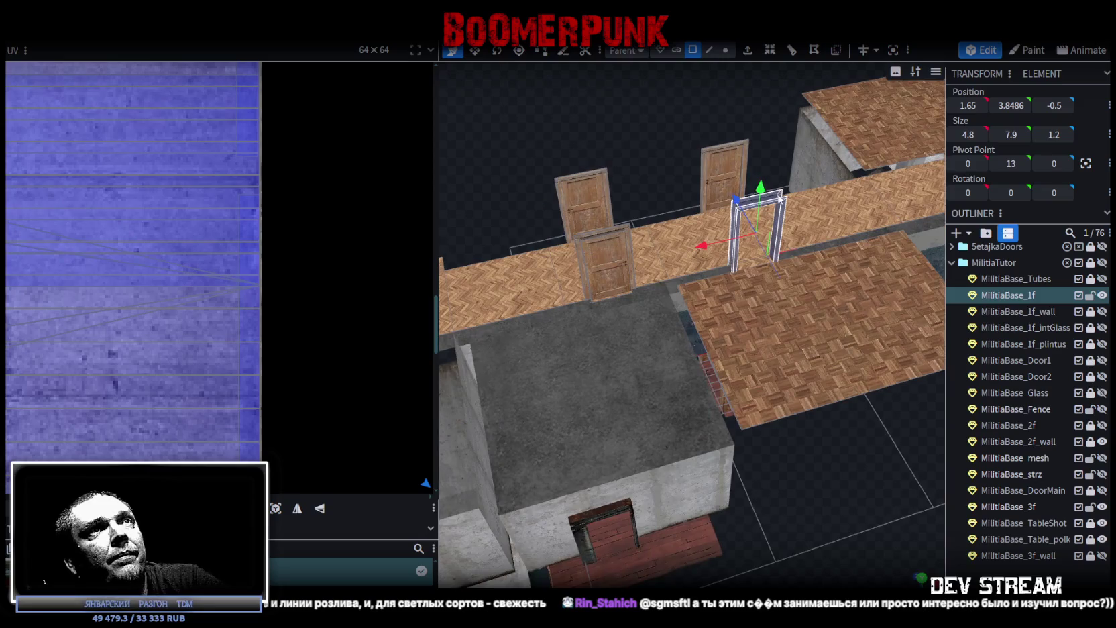
Step: Copy the door frame faces, paste them as a mesh selection, and split them off
right_click(779, 200)
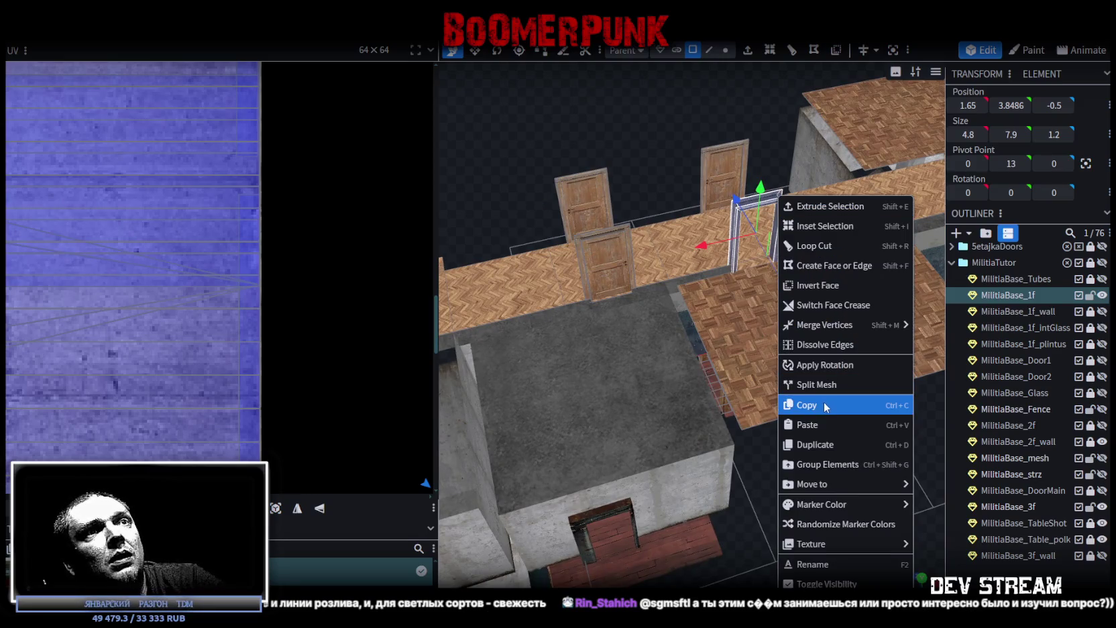
click(824, 404)
scroll(809, 273, up, 2)
right_click(813, 152)
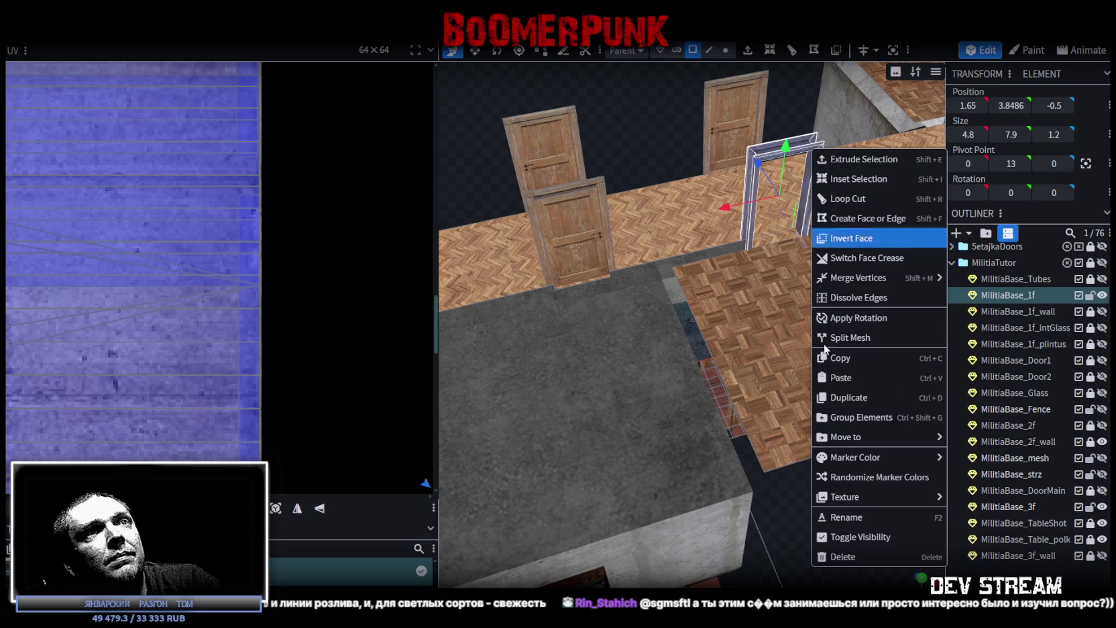
click(852, 379)
click(892, 394)
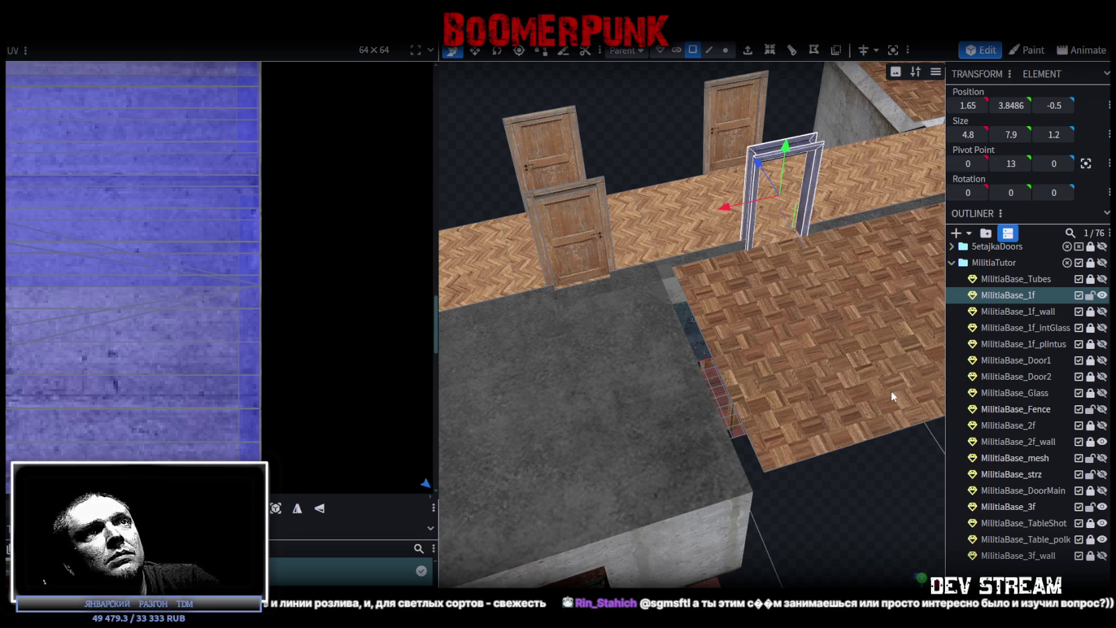
right_click(829, 140)
click(1018, 323)
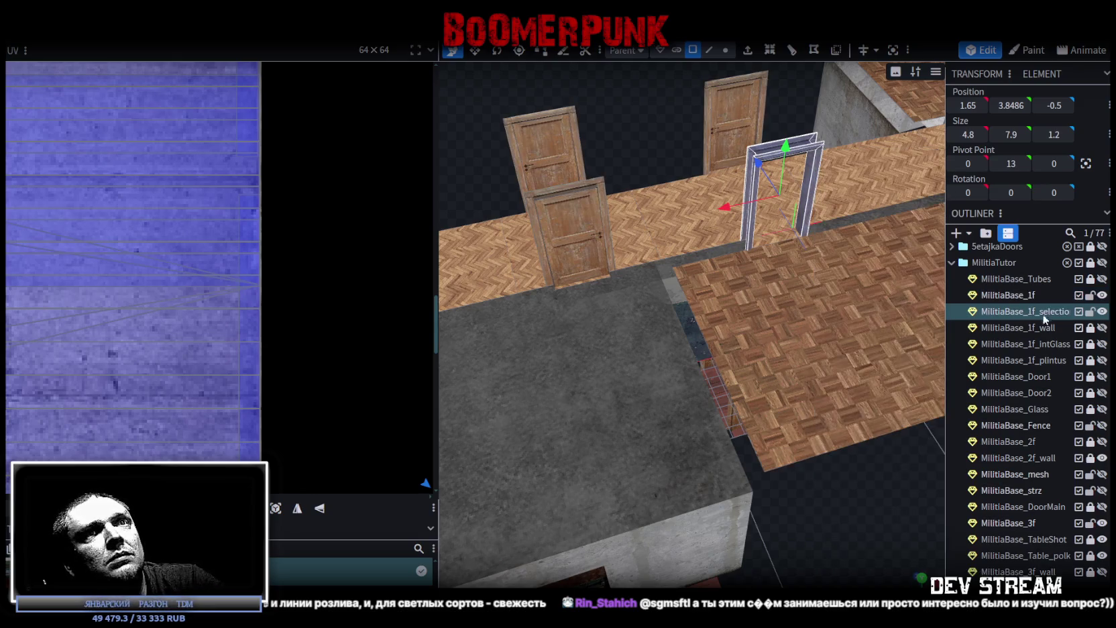
Step: Hide the first-floor floors and the second-floor walls
click(1102, 296)
drag(711, 537, 996, 337)
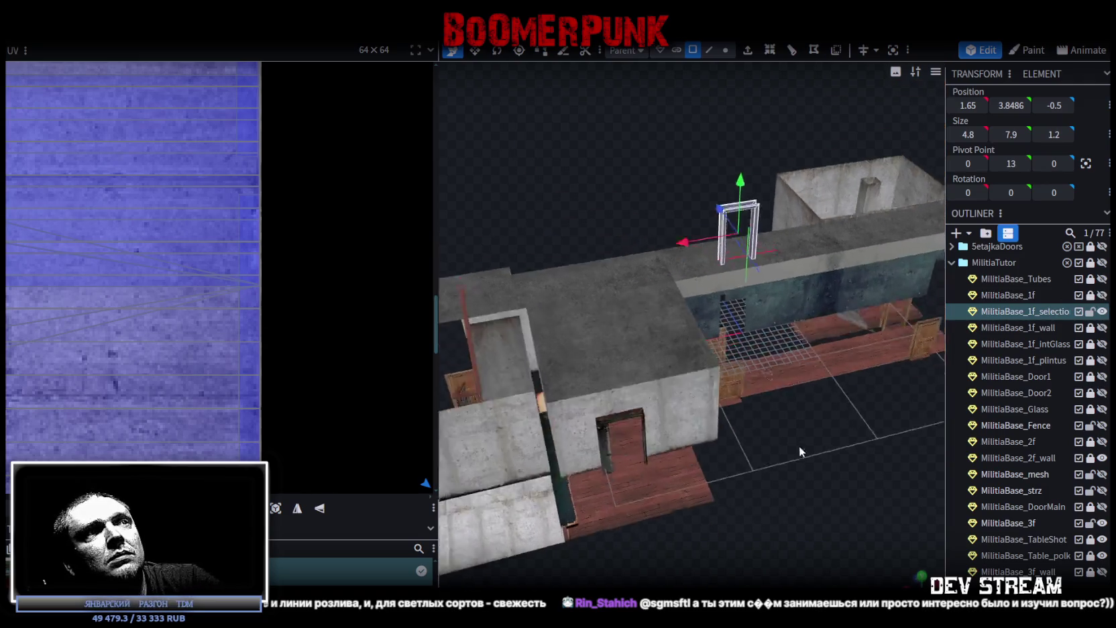
click(1102, 458)
mouse_move(712, 487)
mouse_down()
mouse_move(761, 485)
mouse_move(757, 472)
mouse_up()
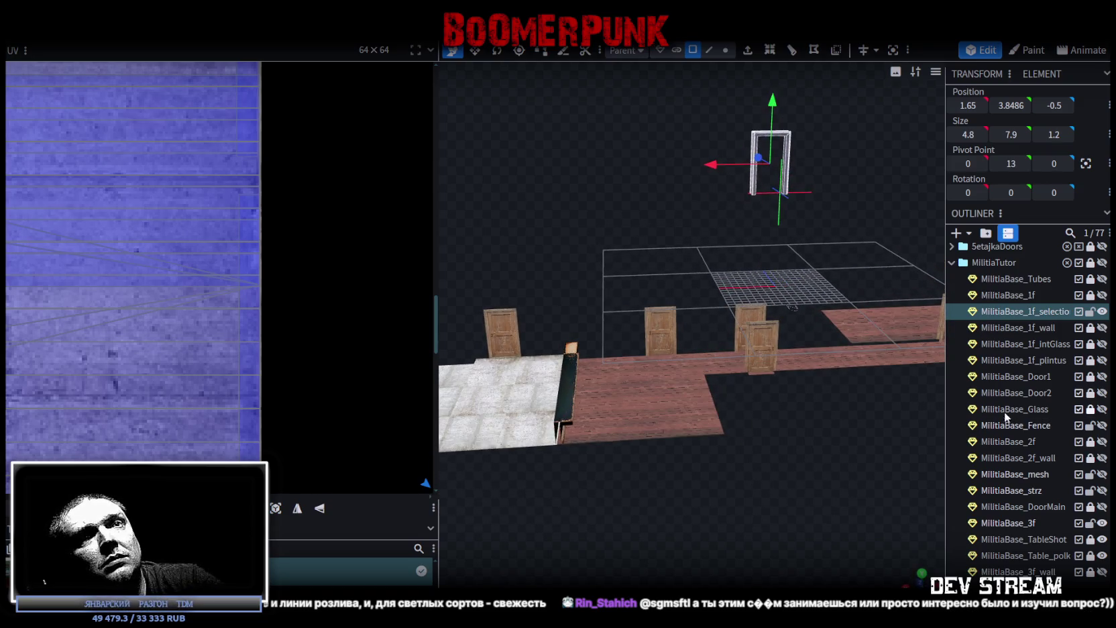
Step: Move the door frame onto the red floor beside the doors, at 15.65, -22.1514, -0.5
drag(771, 107, 775, 328)
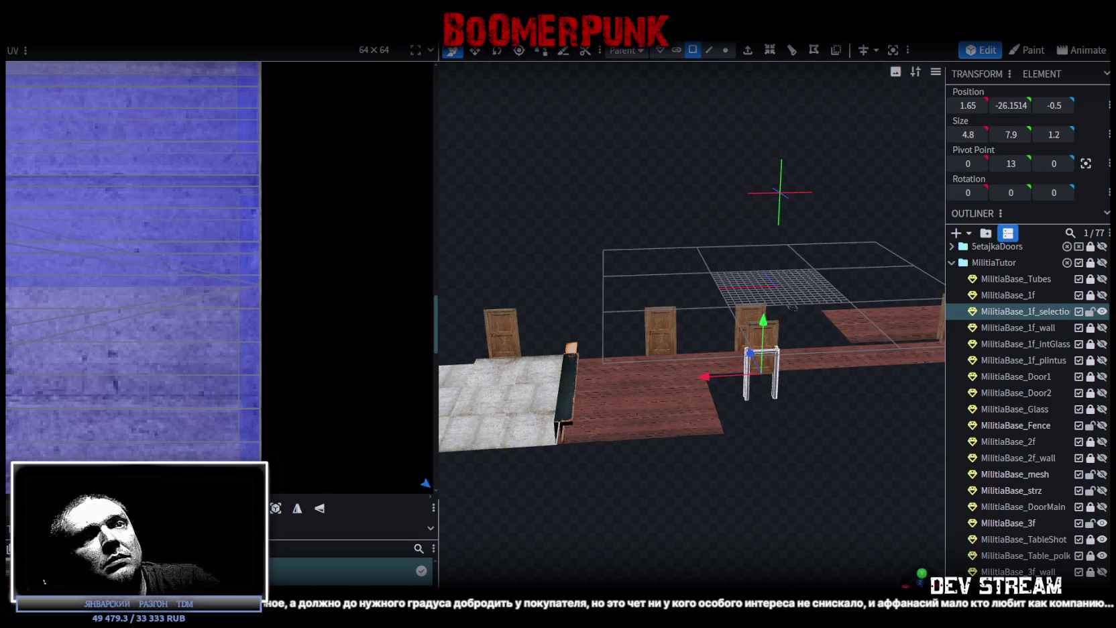
key(KP_1)
scroll(825, 508, up, 2)
drag(887, 382, 886, 347)
mouse_move(825, 444)
mouse_down()
mouse_move(844, 380)
mouse_move(771, 398)
mouse_move(784, 422)
mouse_move(751, 415)
mouse_up()
drag(723, 345, 597, 334)
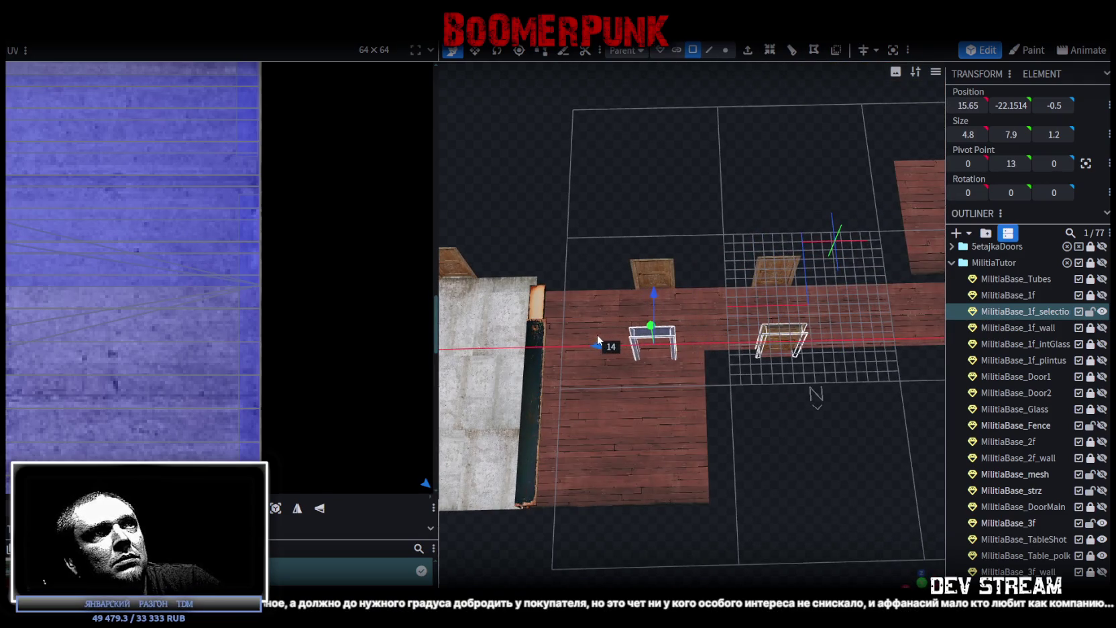
mouse_move(781, 469)
mouse_down()
mouse_move(795, 477)
mouse_move(756, 331)
mouse_move(926, 357)
mouse_move(814, 381)
mouse_move(939, 414)
mouse_move(821, 360)
mouse_move(751, 285)
mouse_move(939, 375)
mouse_up()
scroll(953, 414, up, 1)
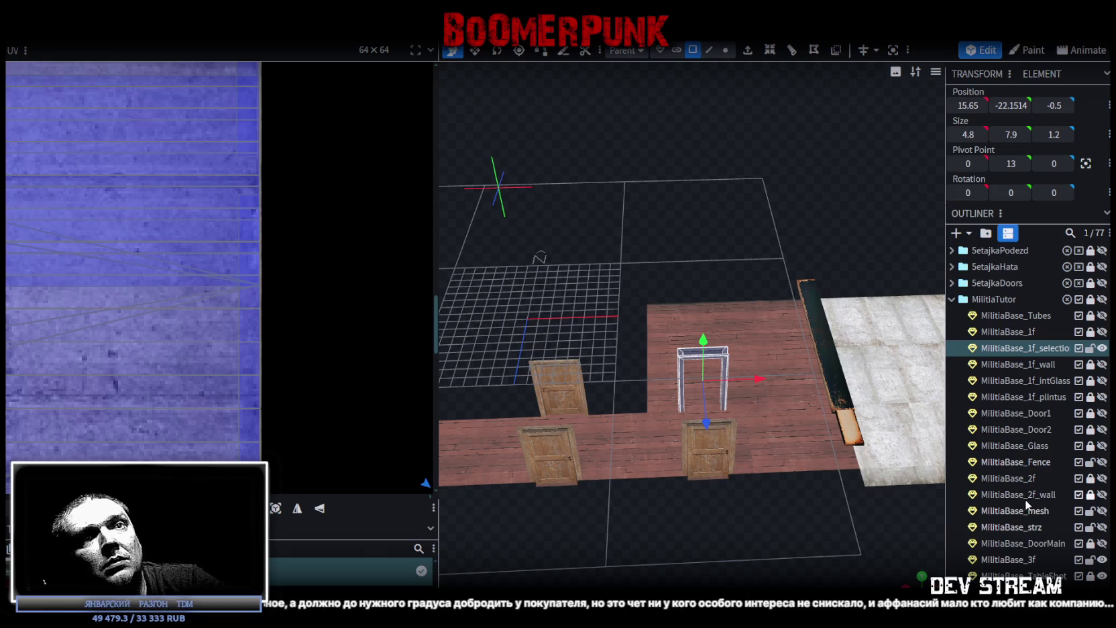
scroll(1026, 504, down, 2)
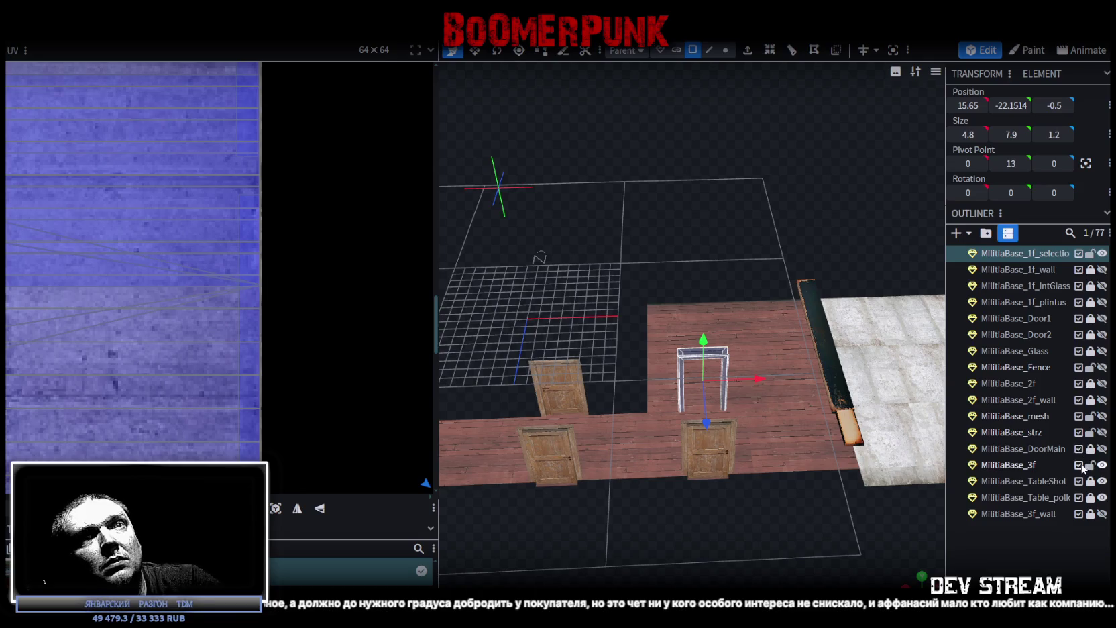
scroll(1080, 458, up, 2)
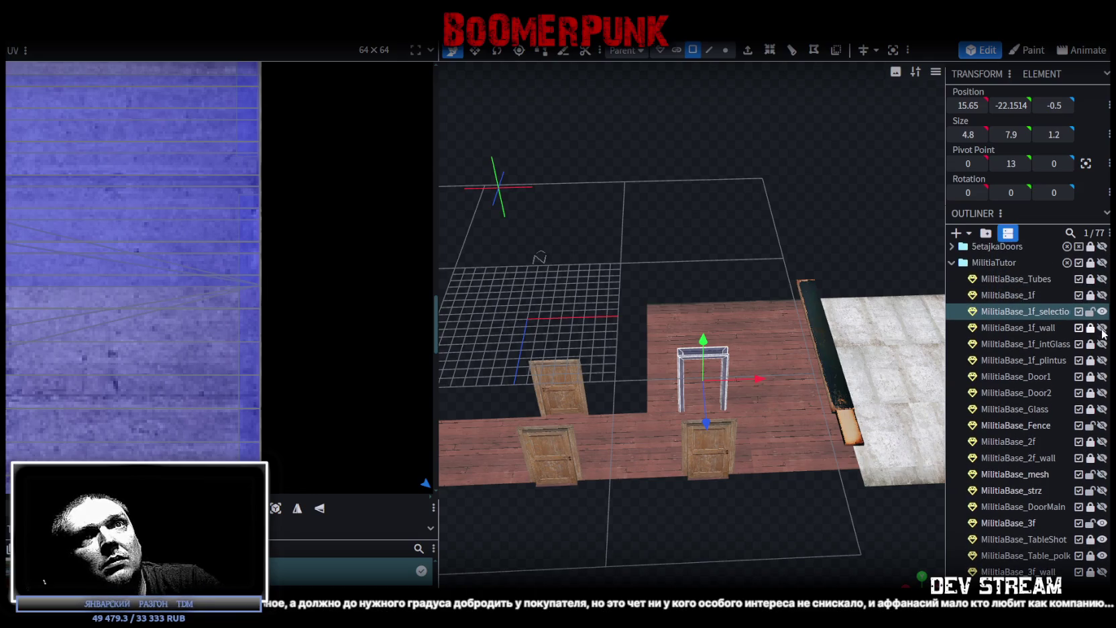
Step: Show the third-floor walls, leaving the first-floor walls hidden
click(1102, 328)
click(1102, 328)
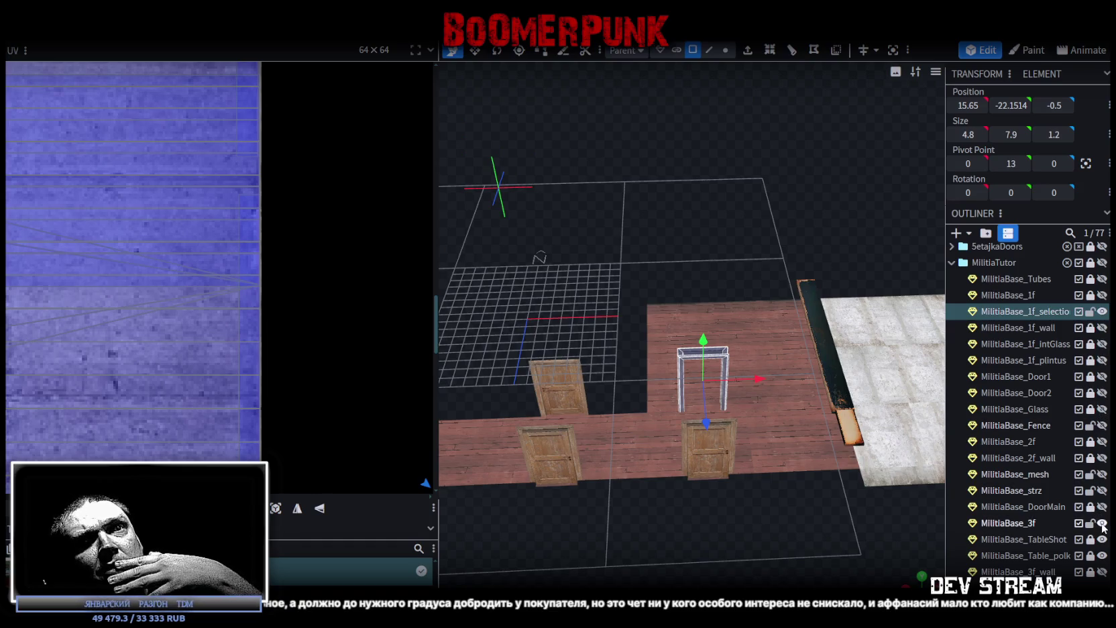
click(1102, 572)
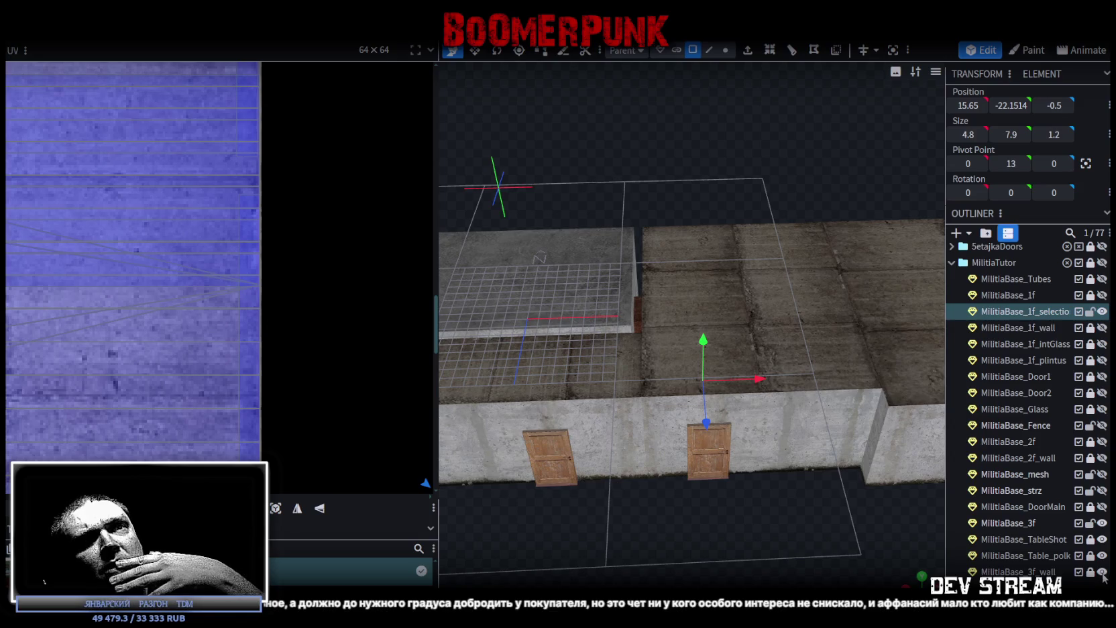
Step: Hide the concrete wall parts and show the third floor's floor and doors
drag(759, 558, 699, 510)
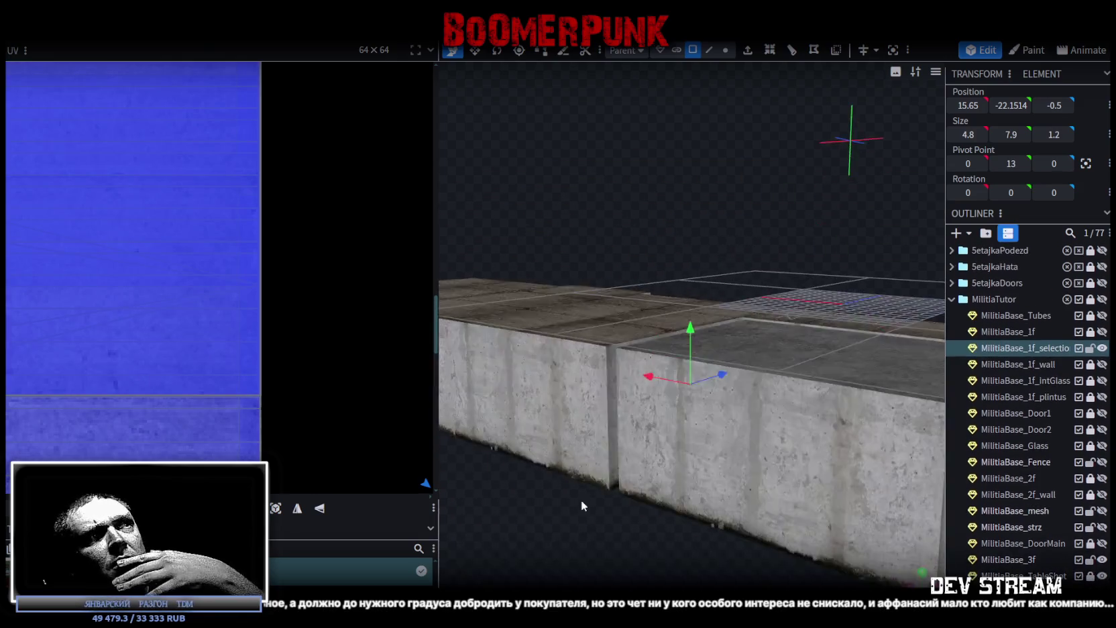
scroll(698, 510, up, 4)
scroll(738, 507, up, 4)
scroll(787, 505, up, 3)
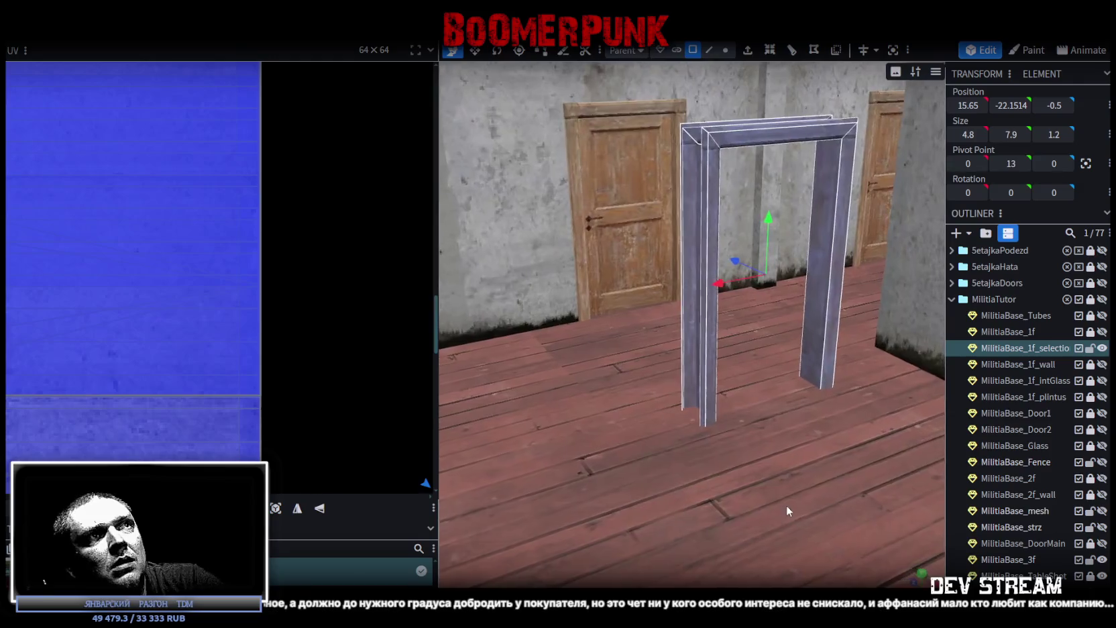
mouse_move(816, 503)
mouse_down()
mouse_move(711, 491)
mouse_move(743, 488)
mouse_move(712, 388)
mouse_move(736, 413)
mouse_up()
scroll(736, 413, down, 3)
scroll(761, 434, down, 2)
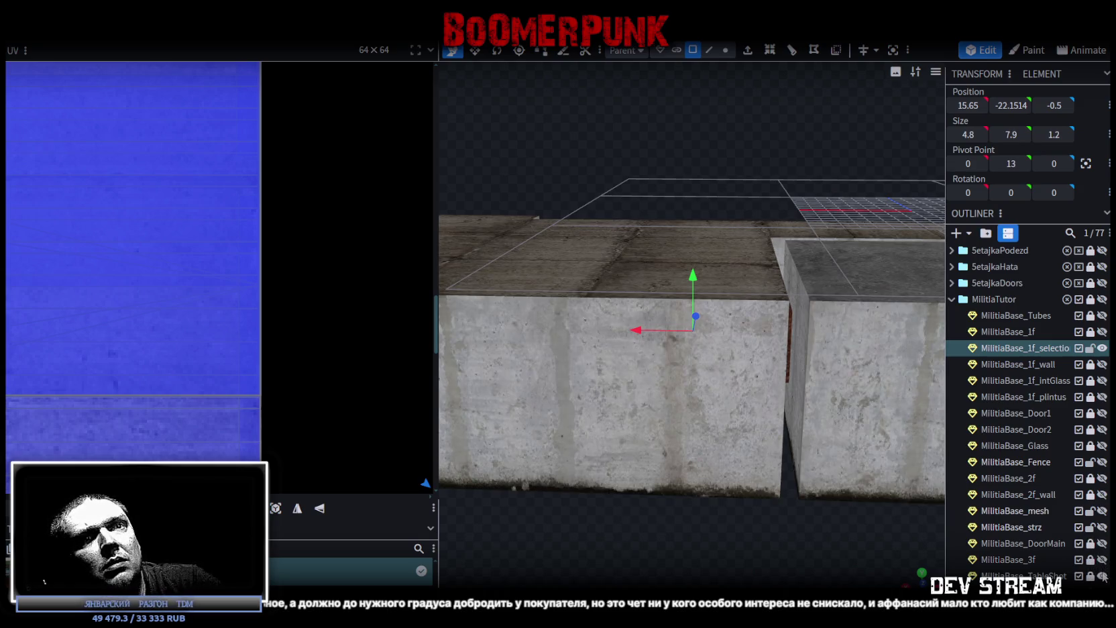
click(1102, 559)
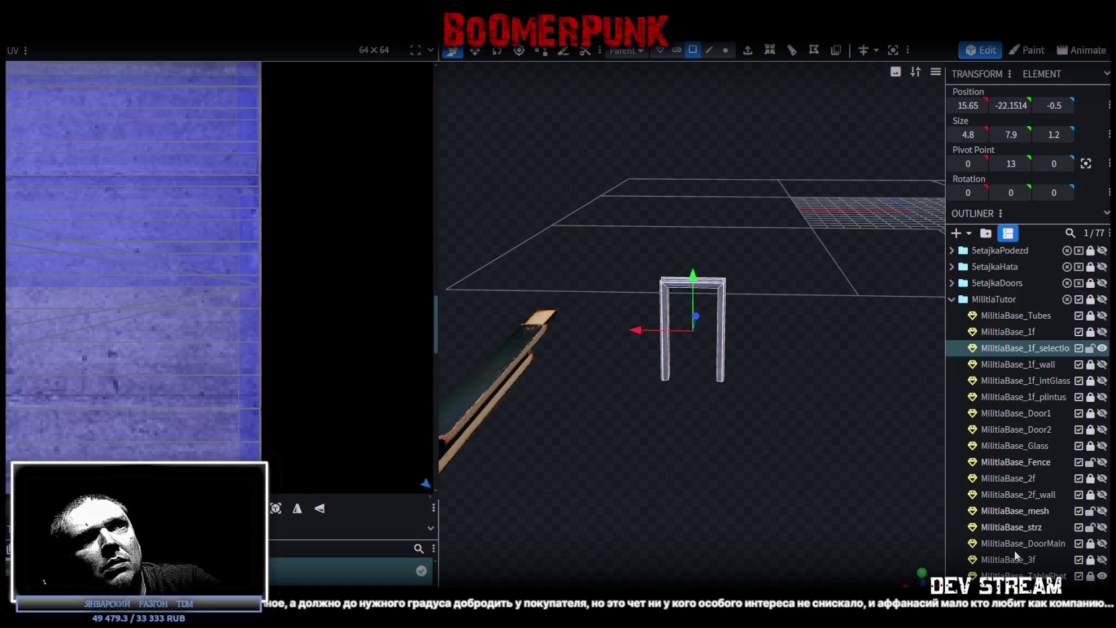
click(1102, 559)
Step: Slide the door frame left to X 1.65, then select it together with MilitiaBase_3f
mouse_move(787, 489)
mouse_down()
mouse_move(766, 310)
mouse_move(949, 410)
mouse_move(813, 297)
mouse_move(717, 271)
mouse_move(734, 268)
mouse_up()
click(765, 310)
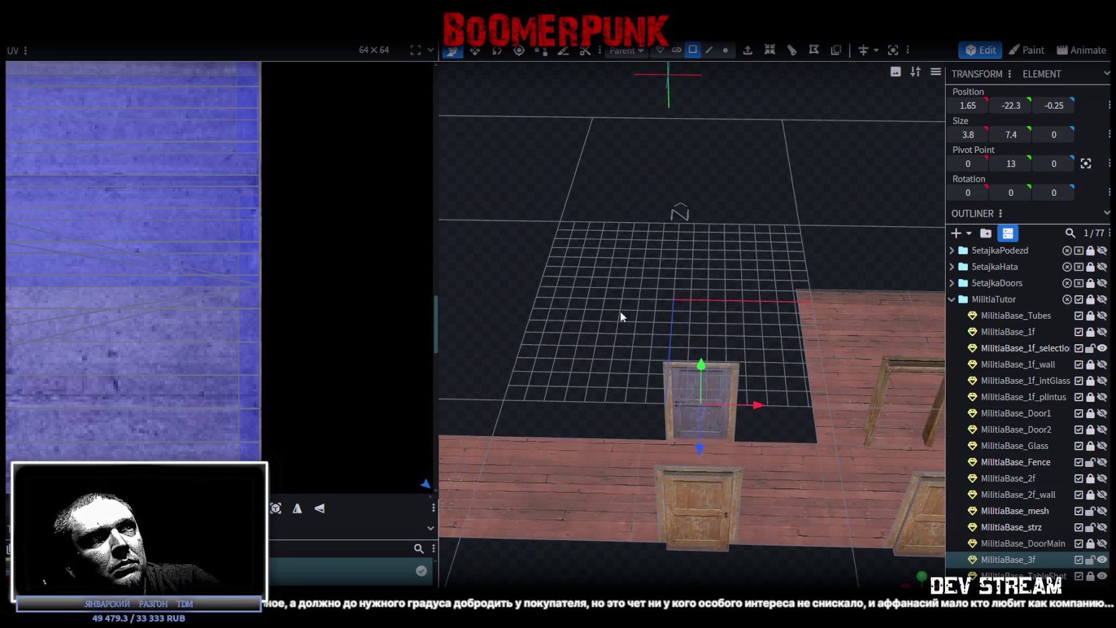
click(705, 385)
mouse_move(770, 393)
mouse_down()
mouse_move(701, 350)
mouse_move(709, 299)
mouse_move(601, 169)
mouse_move(659, 247)
mouse_up()
click(709, 364)
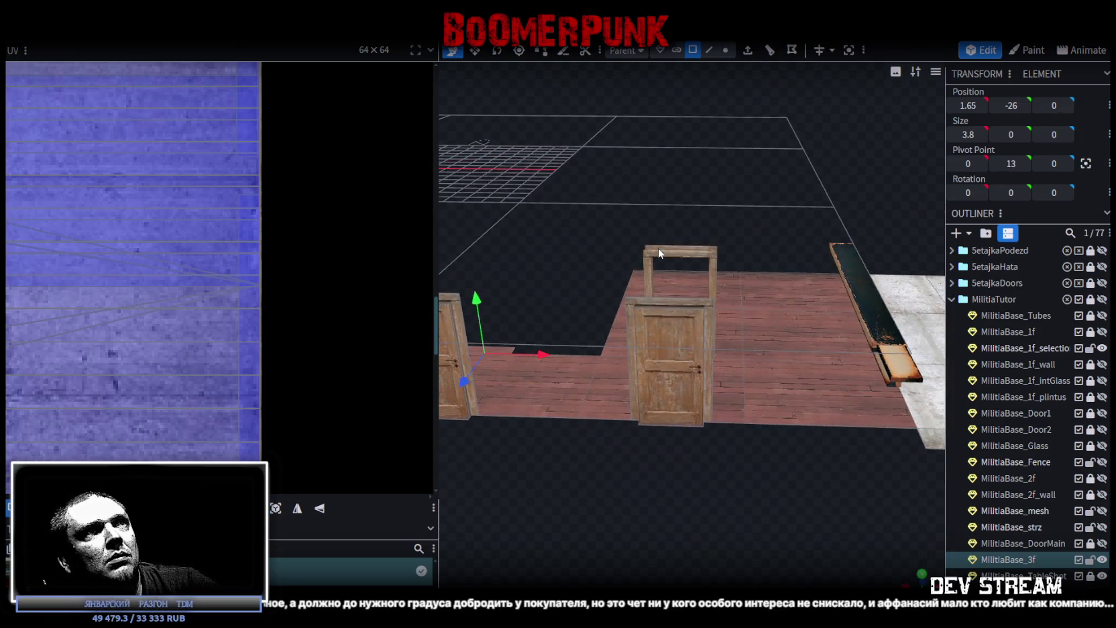
click(658, 248)
mouse_move(616, 210)
mouse_down()
mouse_move(551, 238)
mouse_move(691, 264)
mouse_up()
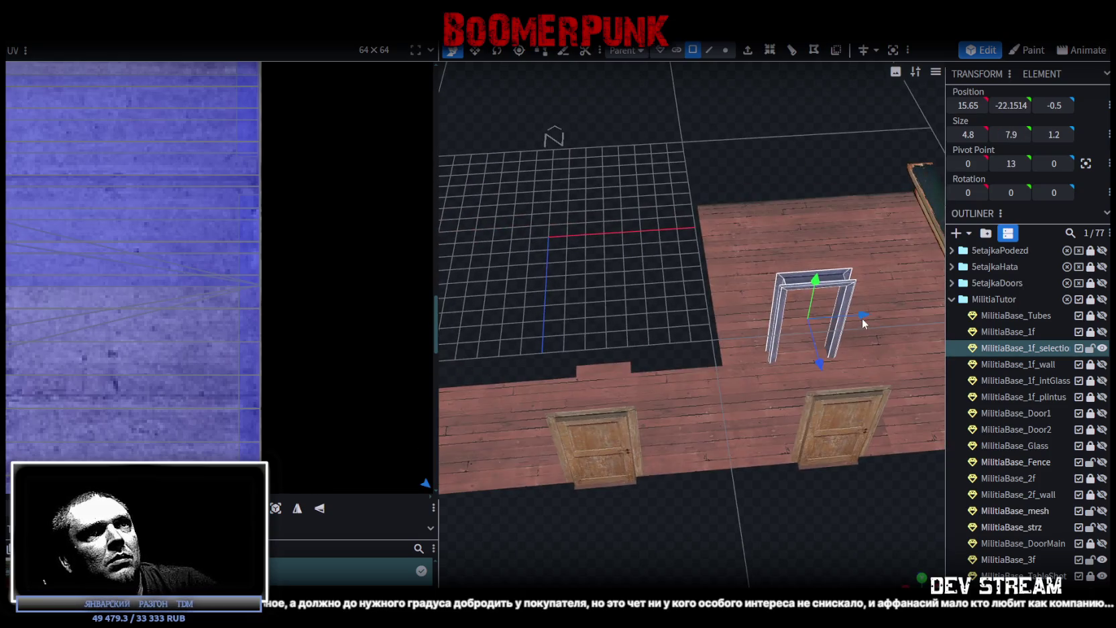
drag(861, 316, 652, 333)
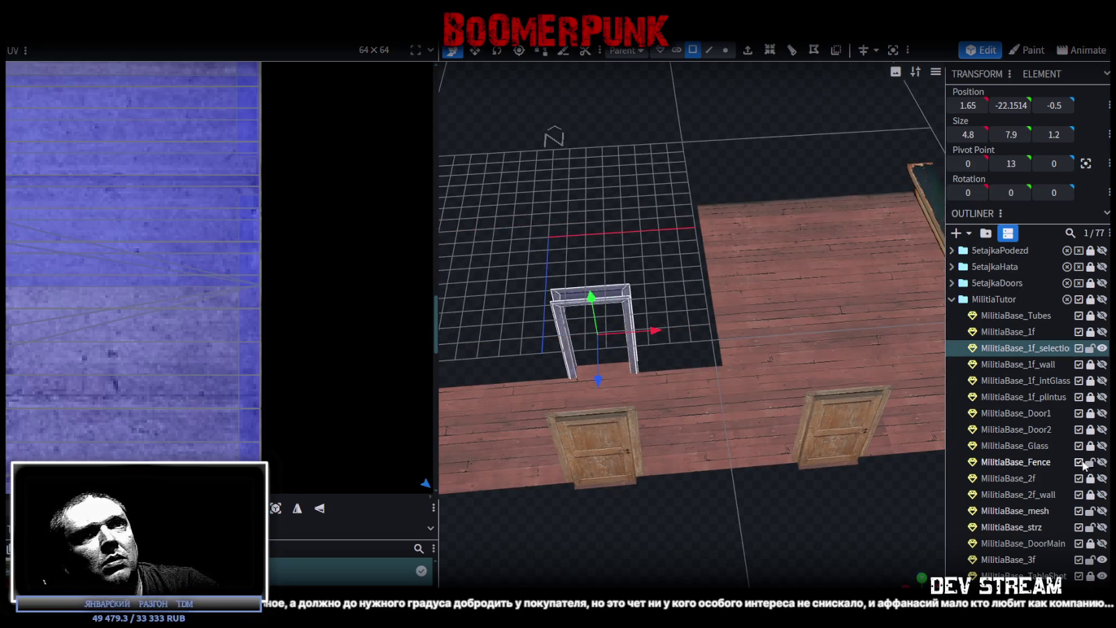
click(1015, 561)
ctrl+click(1011, 349)
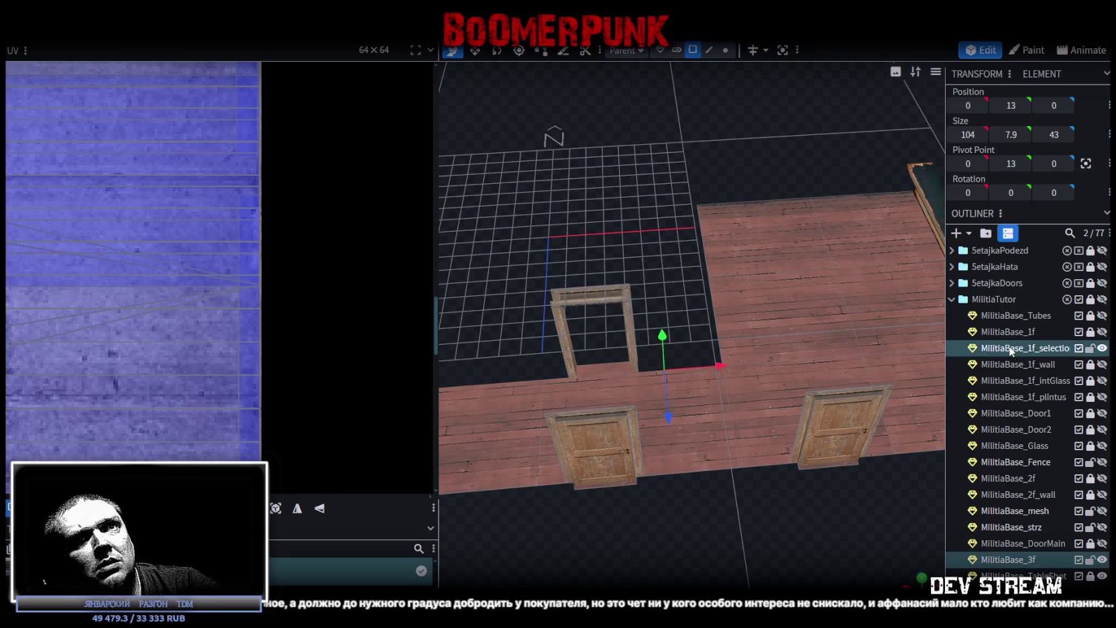
Step: Merge the door frame into MilitiaBase_3f and fuse its duplicate vertices with Auto Fix
right_click(1010, 349)
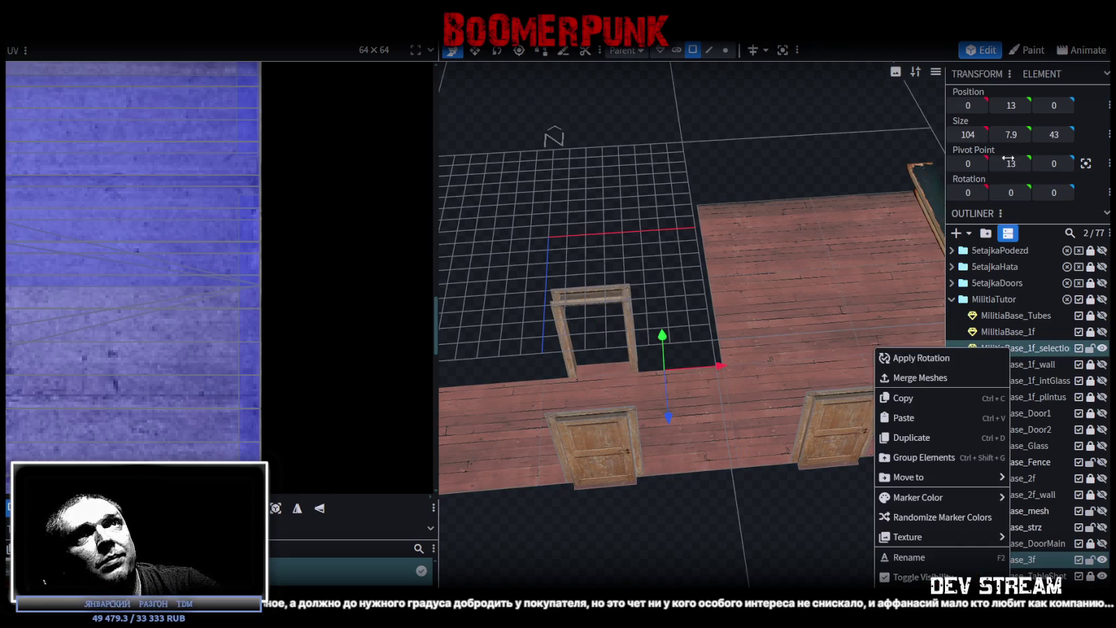
click(936, 381)
scroll(804, 429, down, 5)
drag(805, 430, 816, 437)
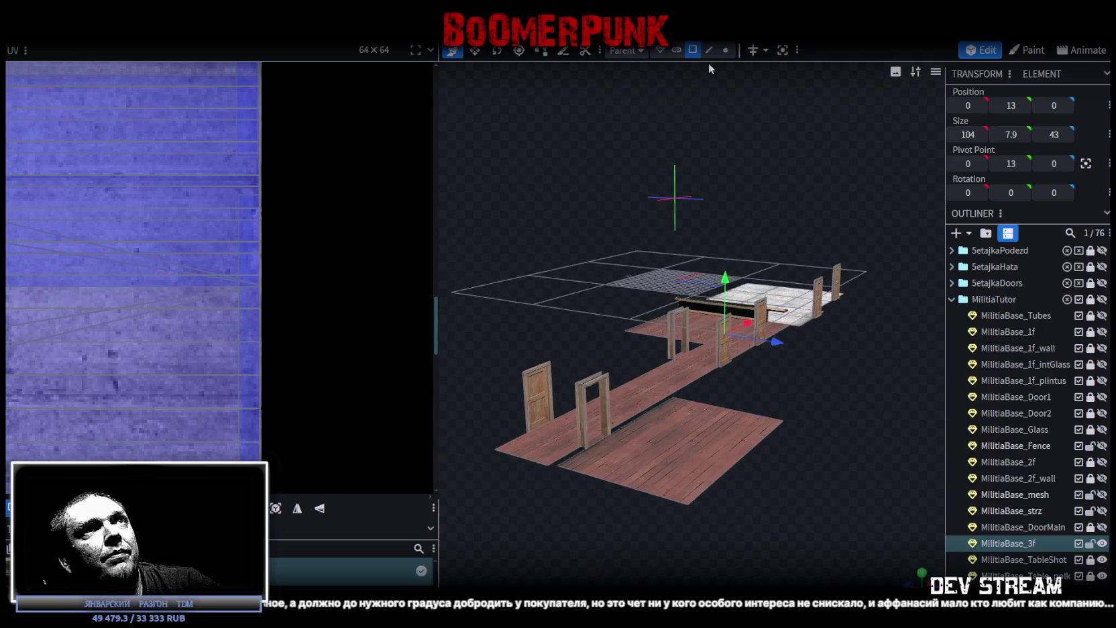
click(725, 50)
drag(730, 282, 730, 283)
click(520, 145)
mouse_move(779, 378)
mouse_down()
mouse_move(705, 415)
mouse_move(654, 409)
mouse_move(684, 398)
mouse_up()
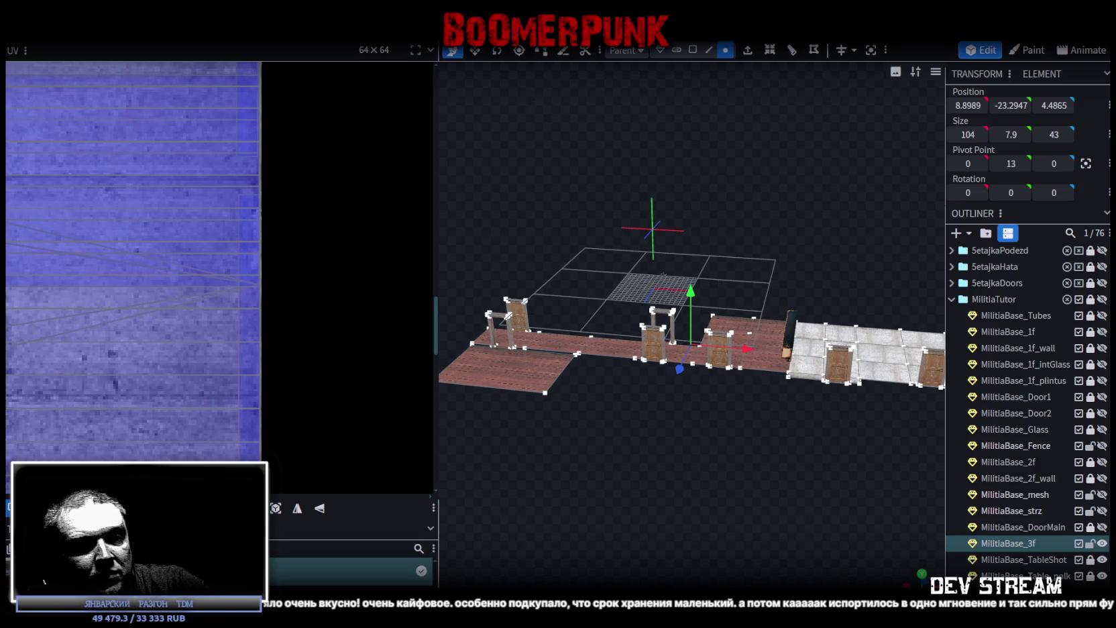
key(alt+Tab)
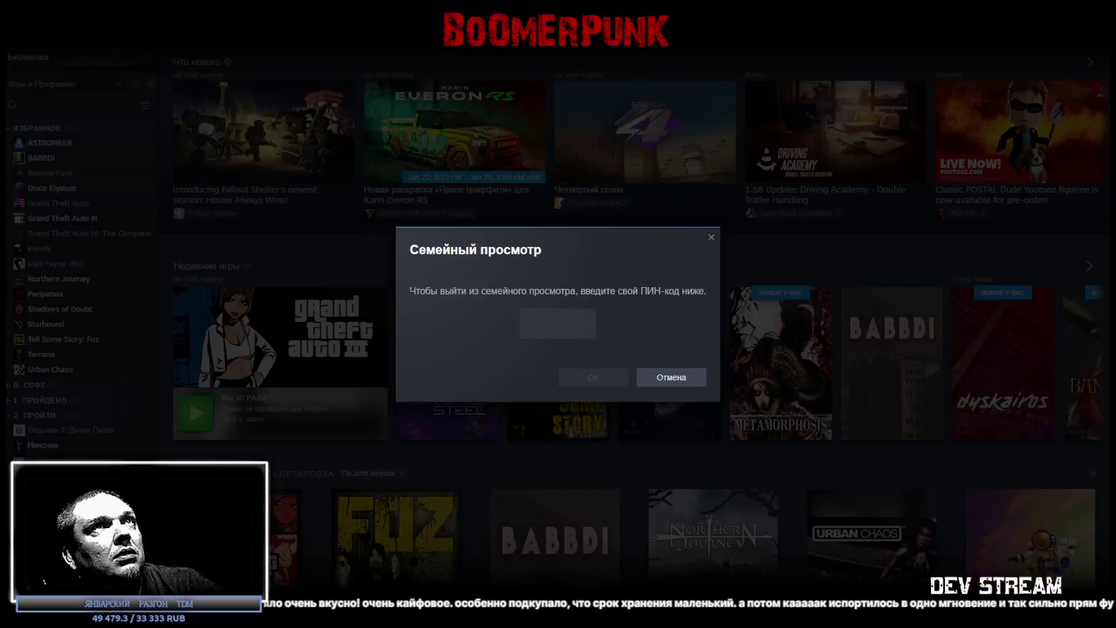
Step: Enter the Family View PIN to leave Family View
text(1234)
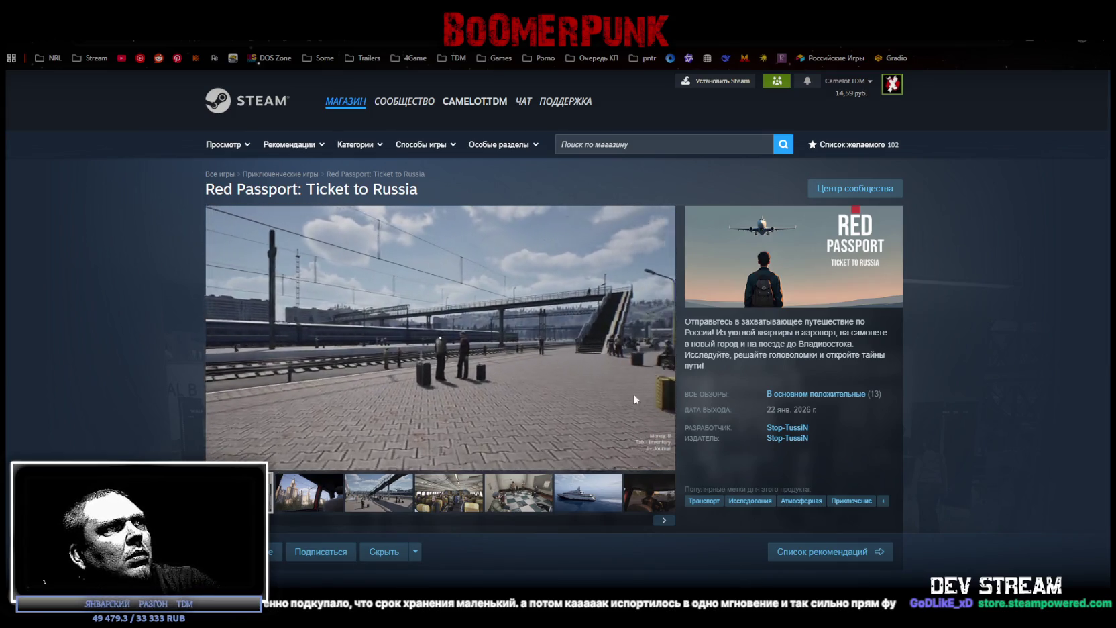
Step: Show the Red Passport store media fullscreen, starting on the airport terminal view
click(661, 459)
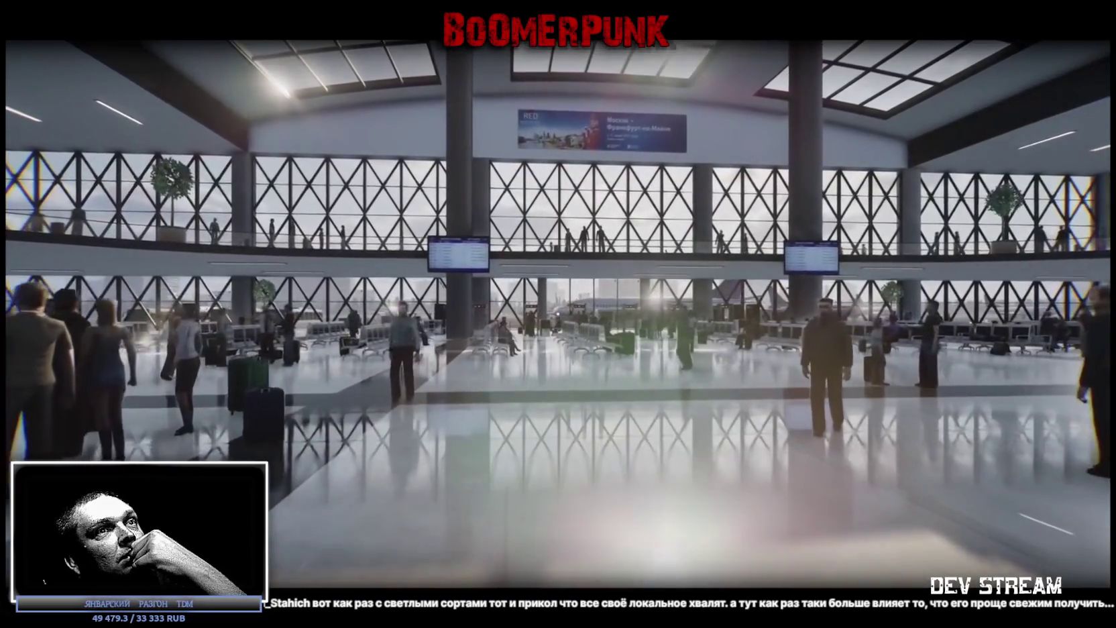
mouse_move(558, 313)
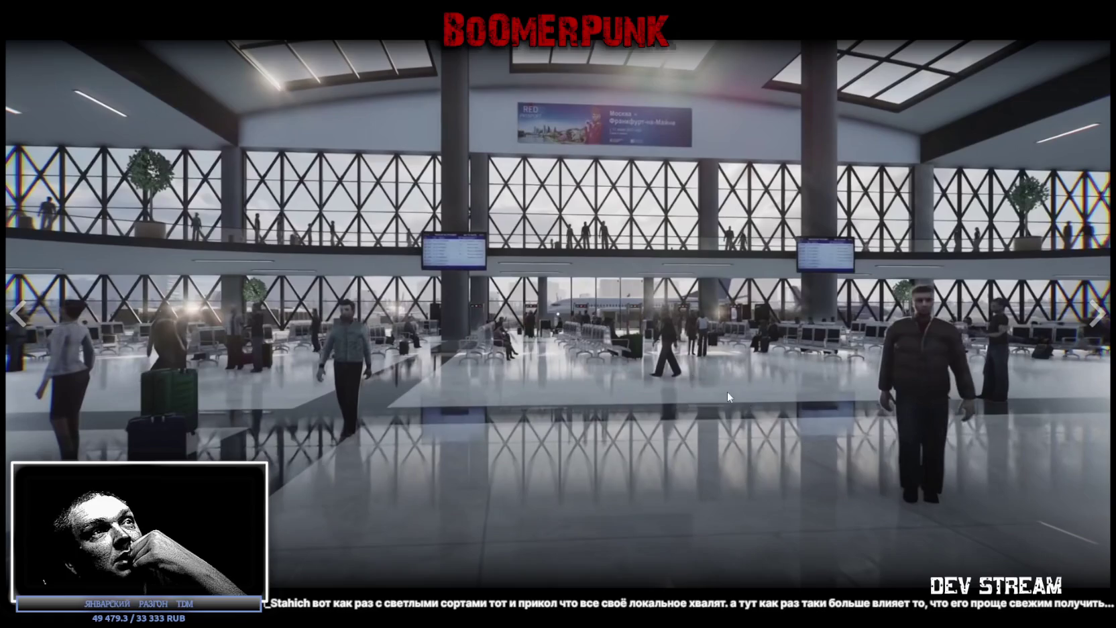
Step: Resume the fullscreen Red Passport trailer and let it play through to the warship waterfront scene
click(532, 490)
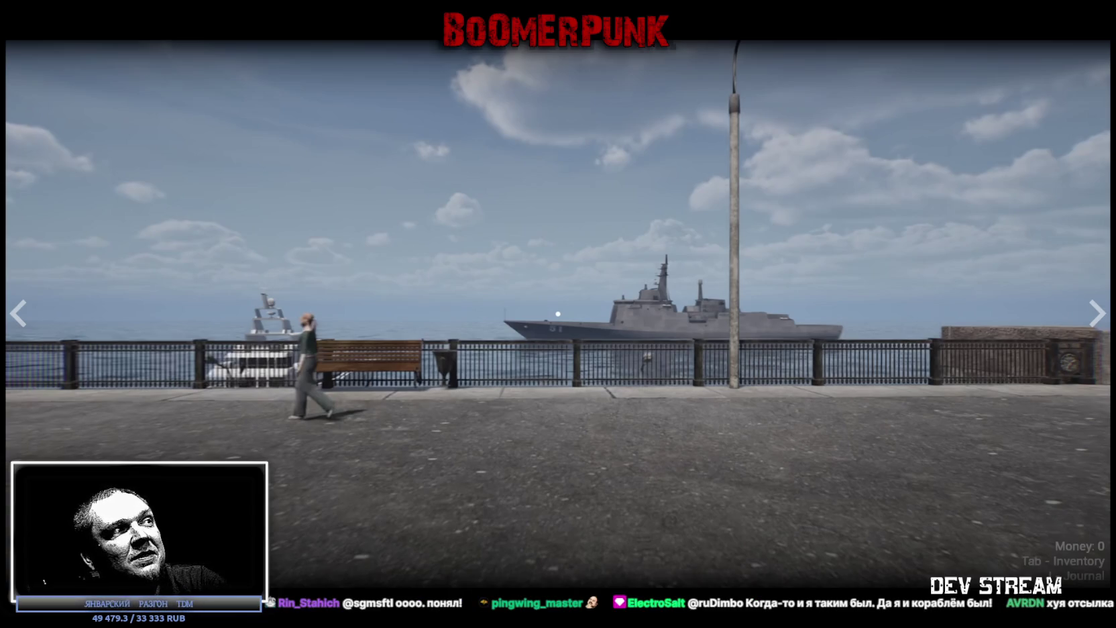
key(w)
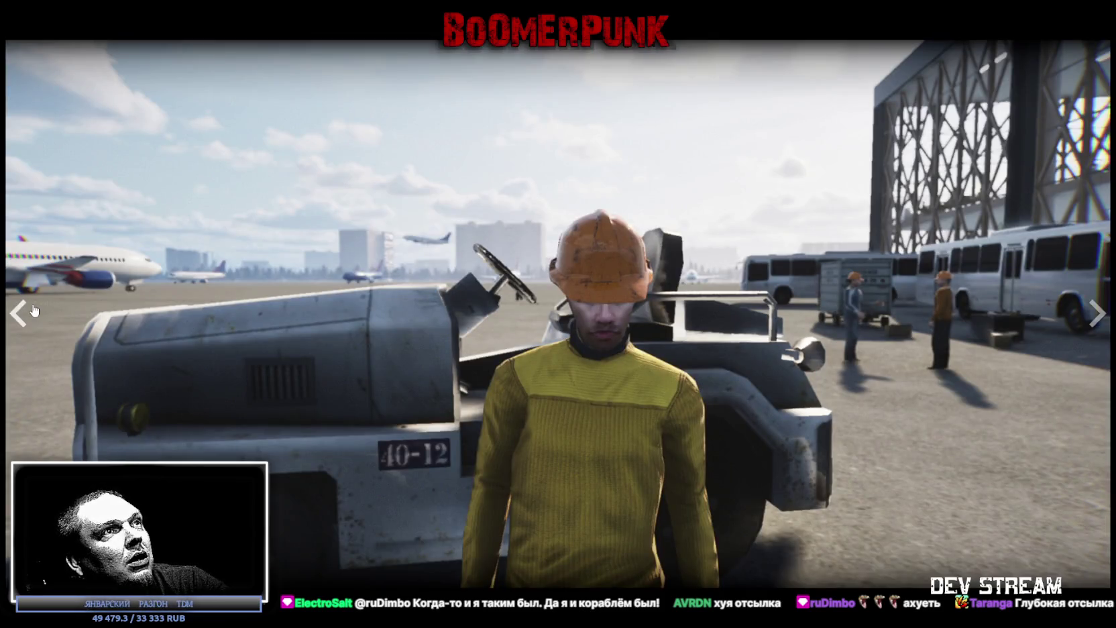
Step: Step through two more screenshots, then exit the fullscreen viewer back to the store page
click(32, 311)
click(21, 312)
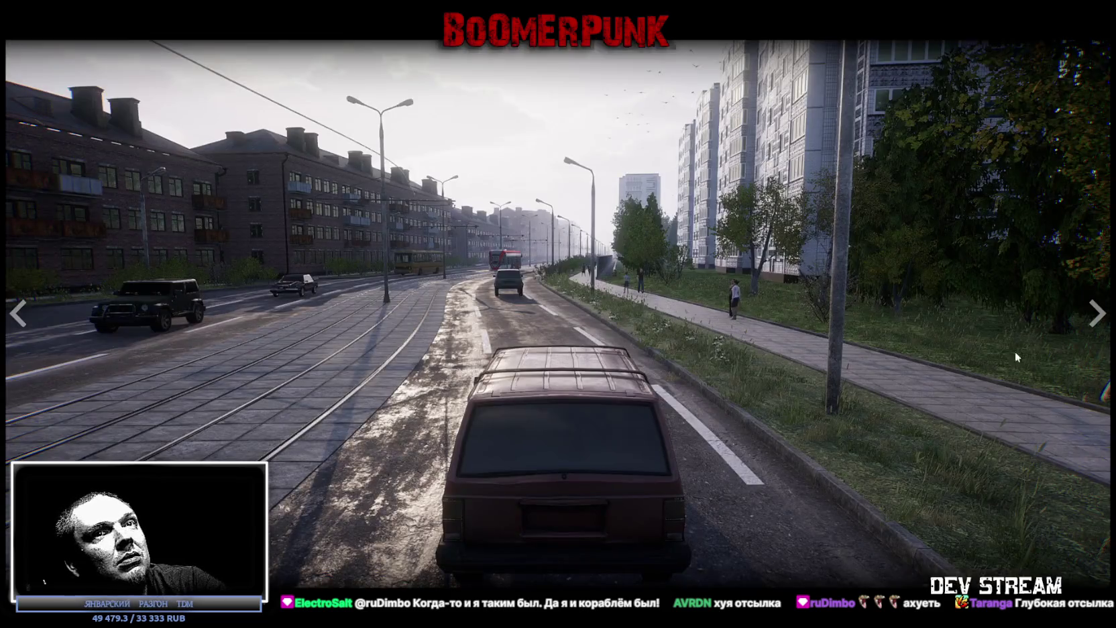
click(511, 360)
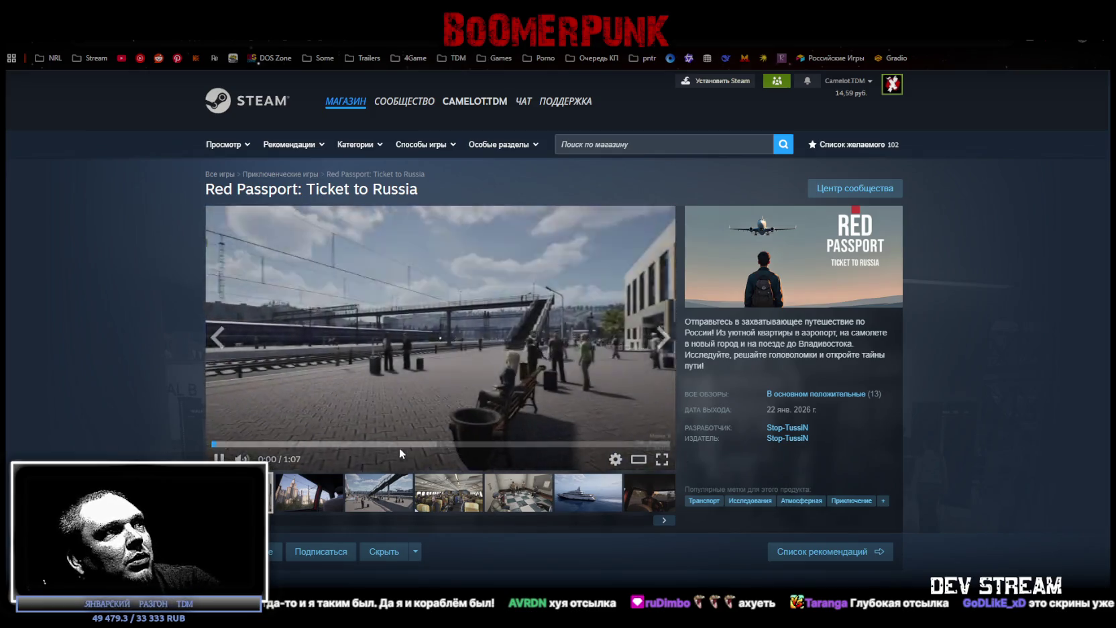
Step: Switch the main media to the trailer and leave it paused at 0:59 on the waterfront
click(429, 444)
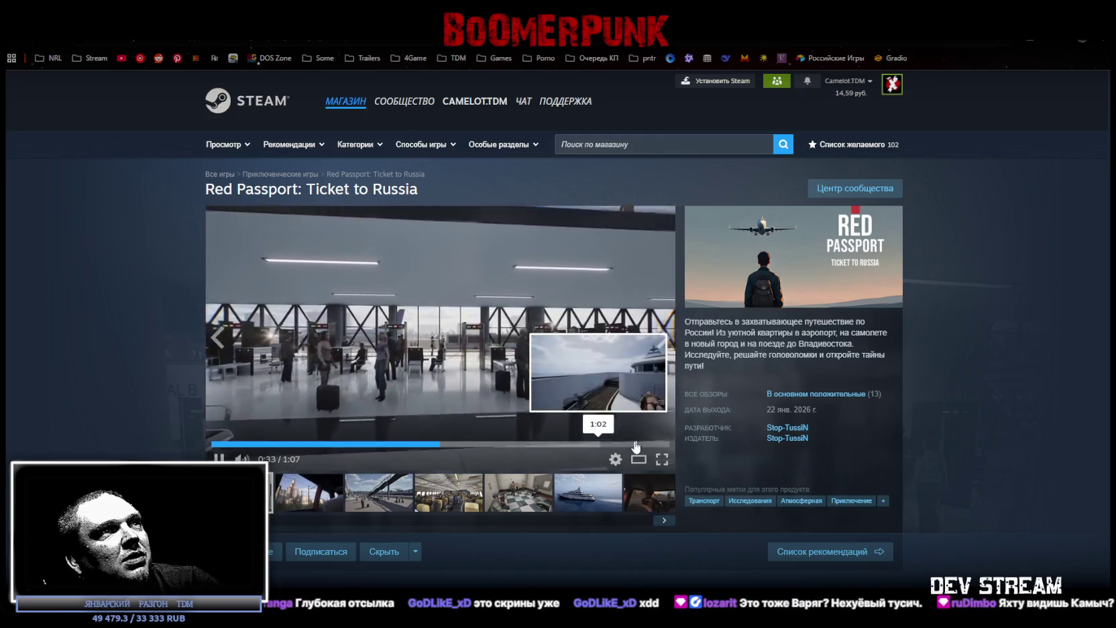
click(589, 444)
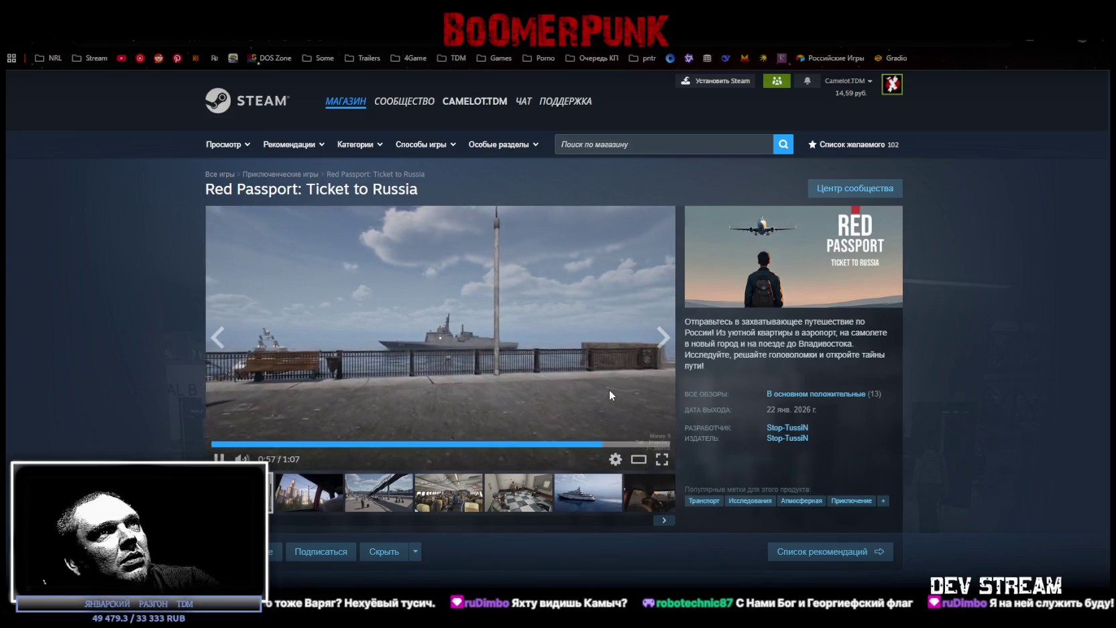
click(561, 377)
Step: Browse the price and DLC sections, scroll back up, and return to the Steam library
scroll(531, 511, down, 4)
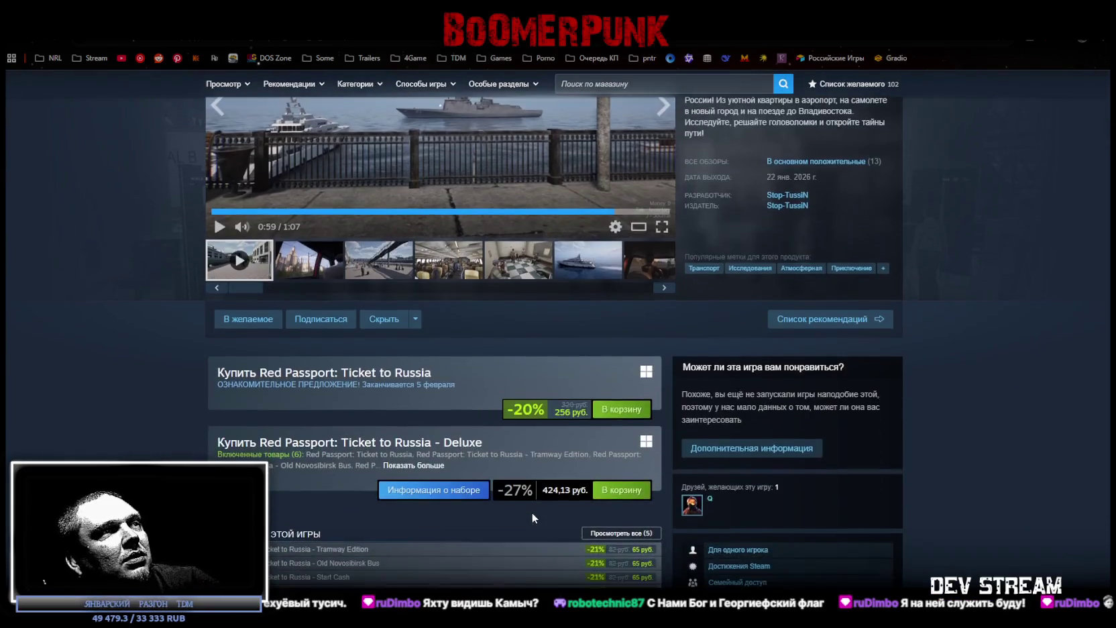
scroll(531, 514, down, 2)
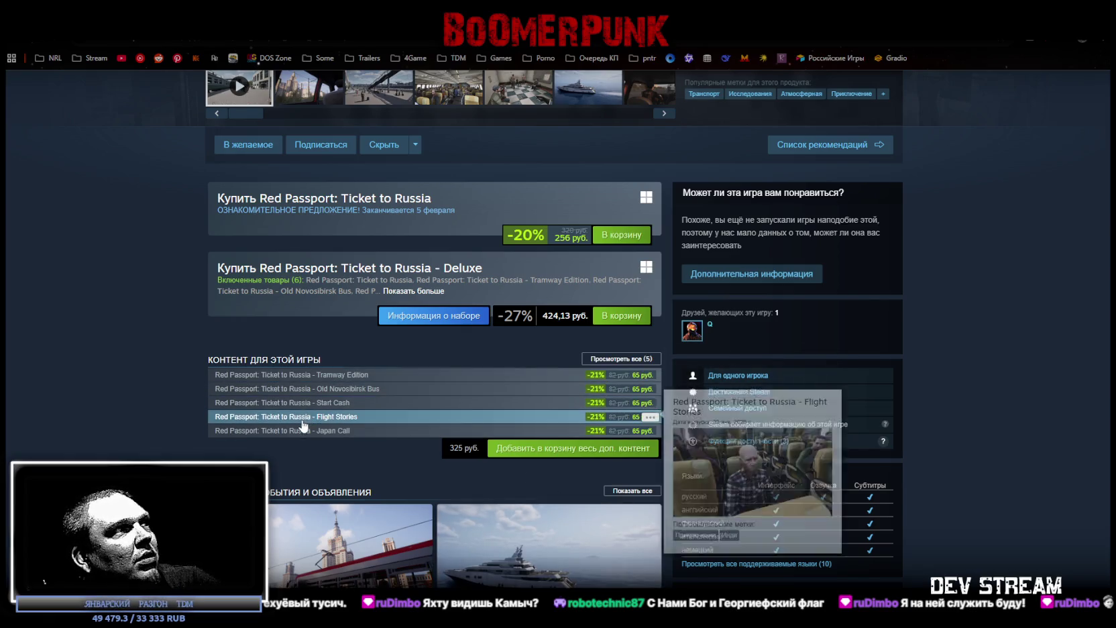
mouse_move(348, 563)
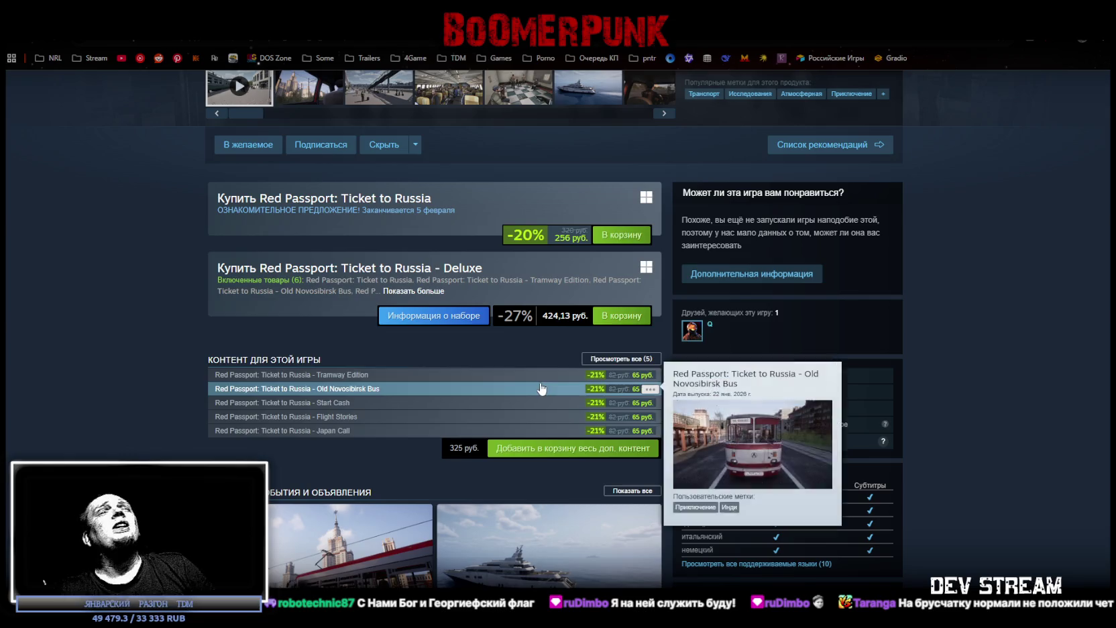
scroll(603, 389, up, 3)
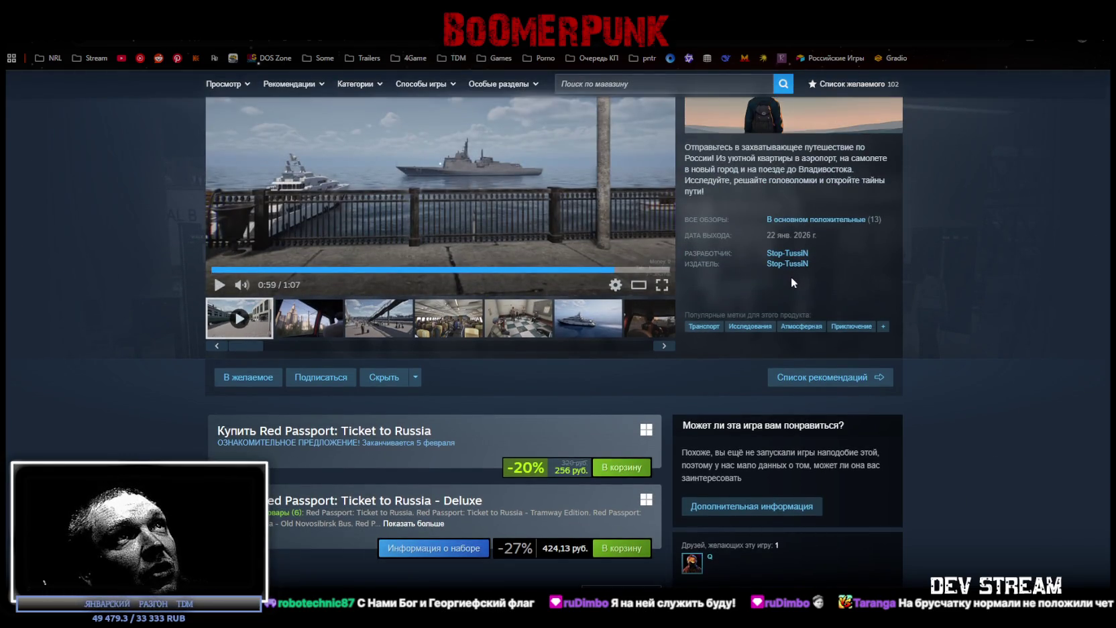
scroll(791, 280, down, 3)
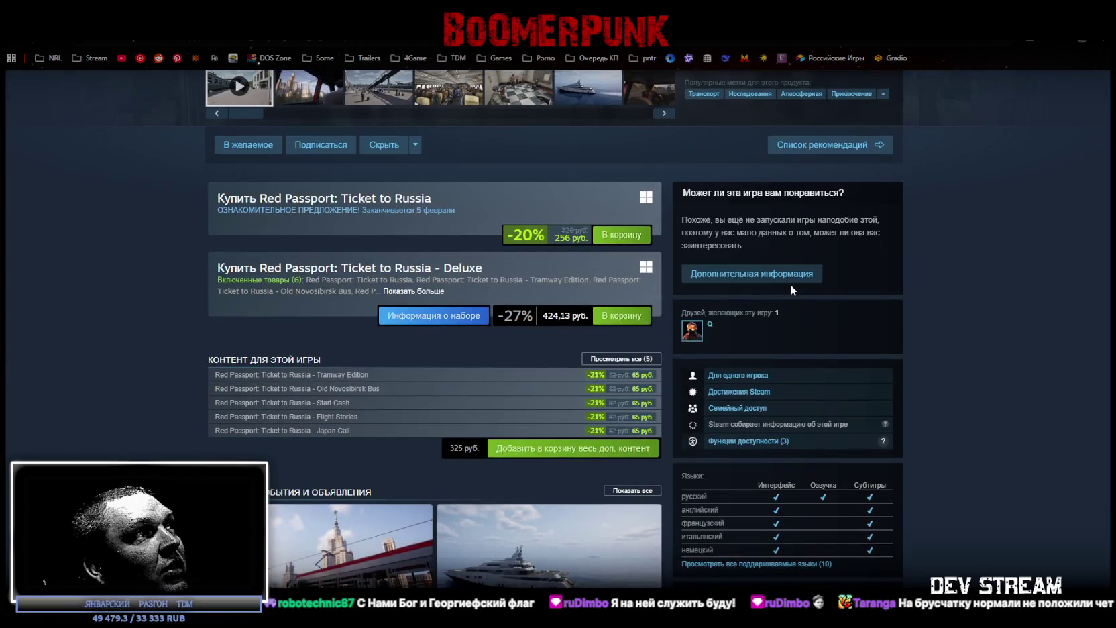
scroll(790, 283, down, 2)
scroll(791, 290, down, 1)
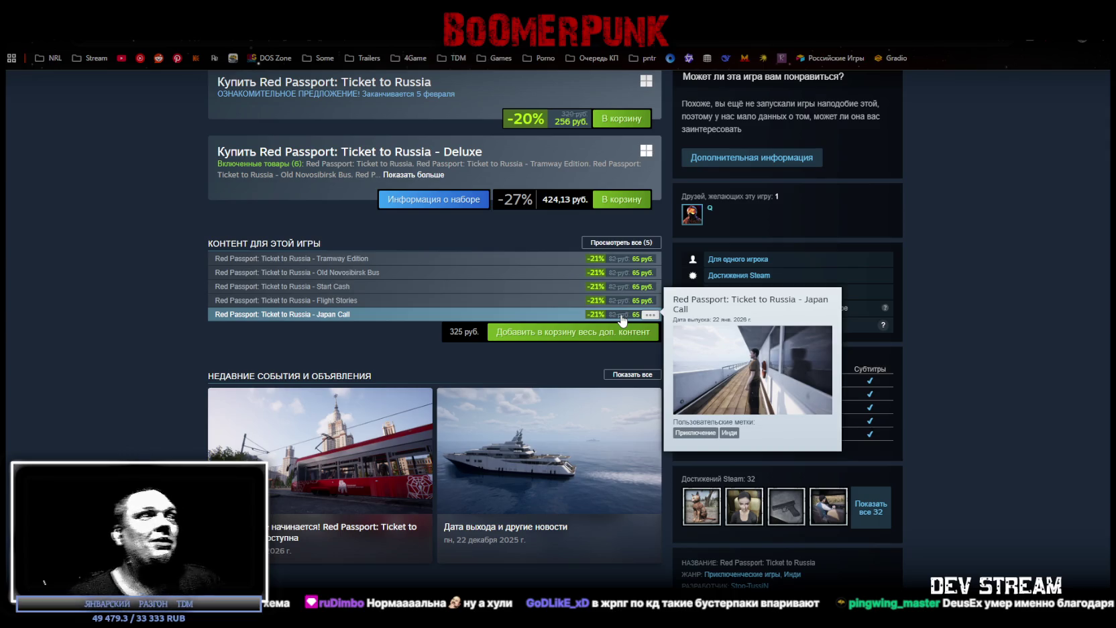
mouse_move(549, 471)
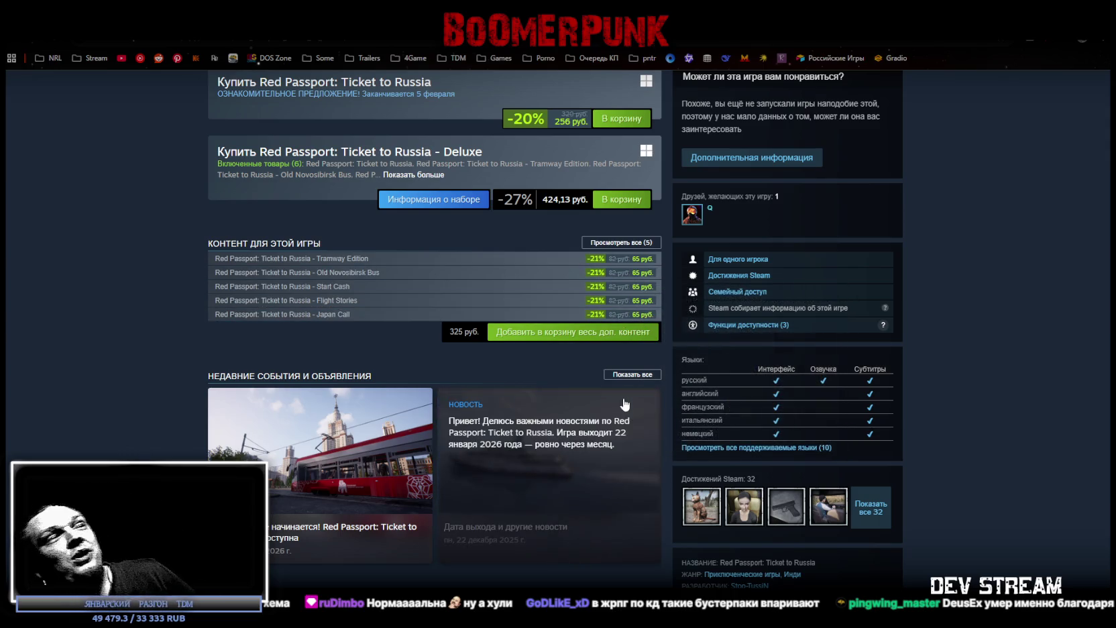
scroll(619, 396, up, 3)
scroll(619, 376, down, 1)
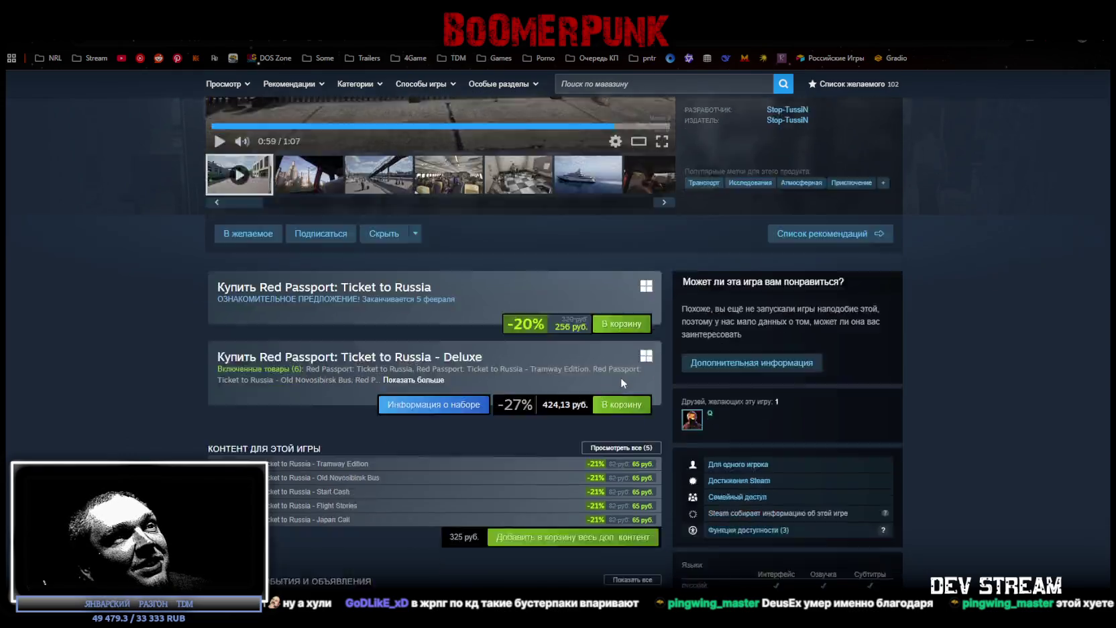
scroll(621, 377, down, 4)
scroll(638, 393, down, 5)
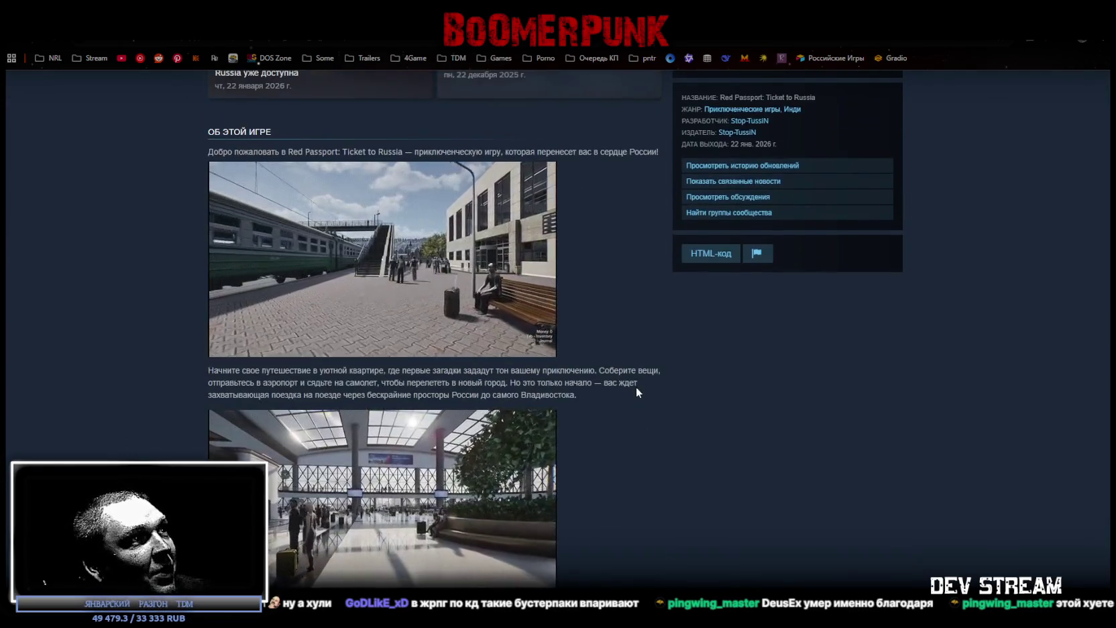
scroll(637, 392, down, 5)
scroll(635, 393, down, 2)
scroll(657, 388, up, 10)
scroll(671, 362, up, 10)
scroll(743, 325, up, 10)
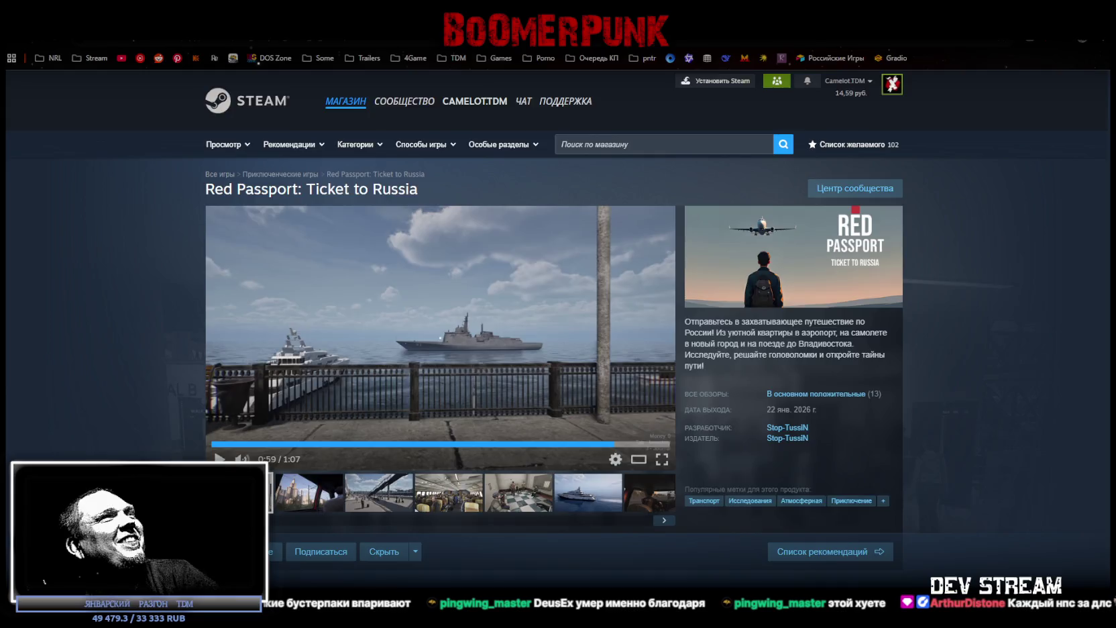
key(alt+Tab)
key(alt+Tab)
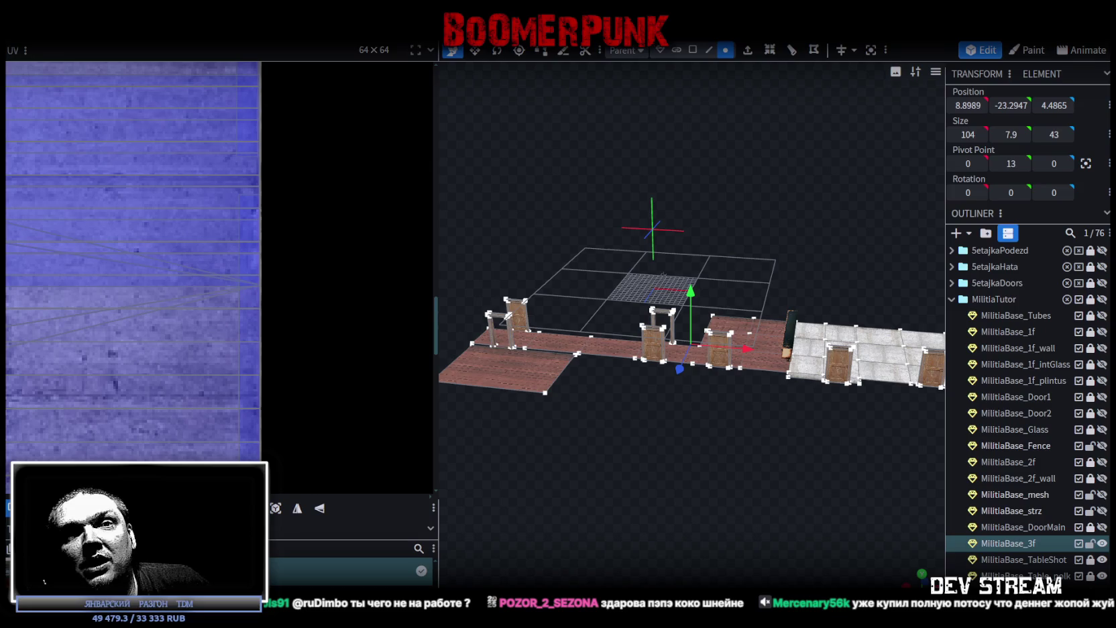
key(alt+Tab)
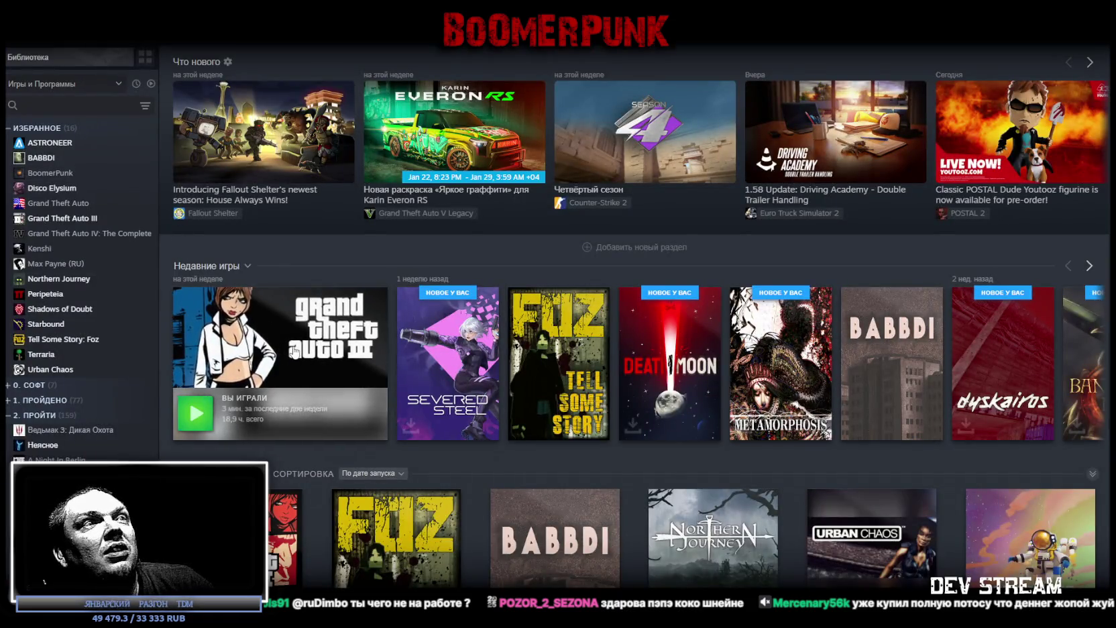
Step: Search the library for 'ведь' and open the Ведьмак 3: Дикая Охота game page
scroll(294, 350, down, 3)
scroll(275, 382, down, 3)
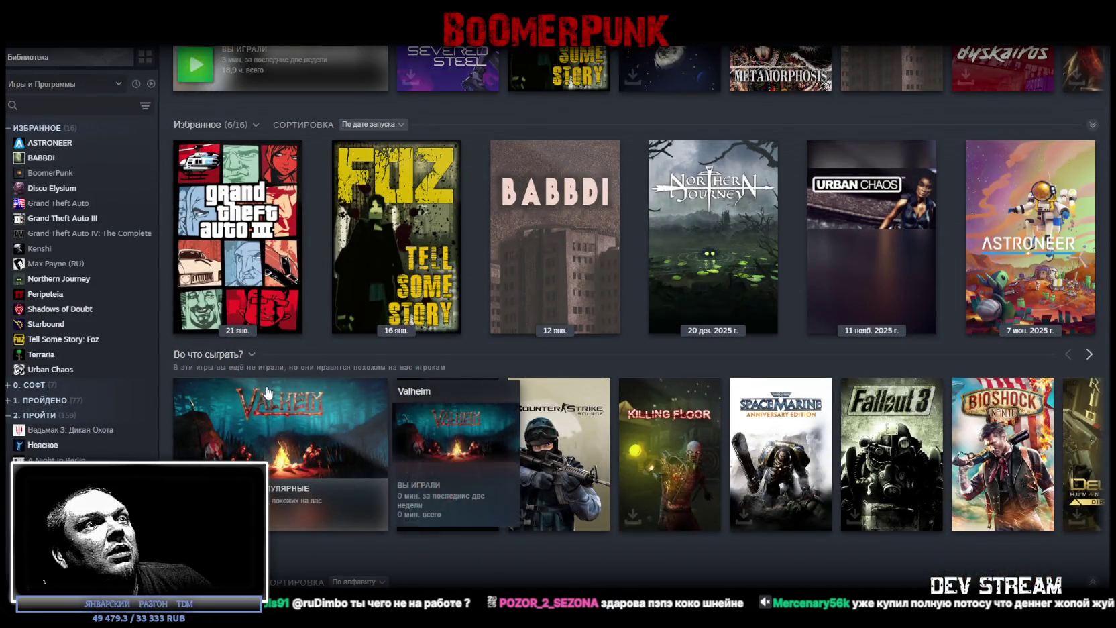
click(85, 106)
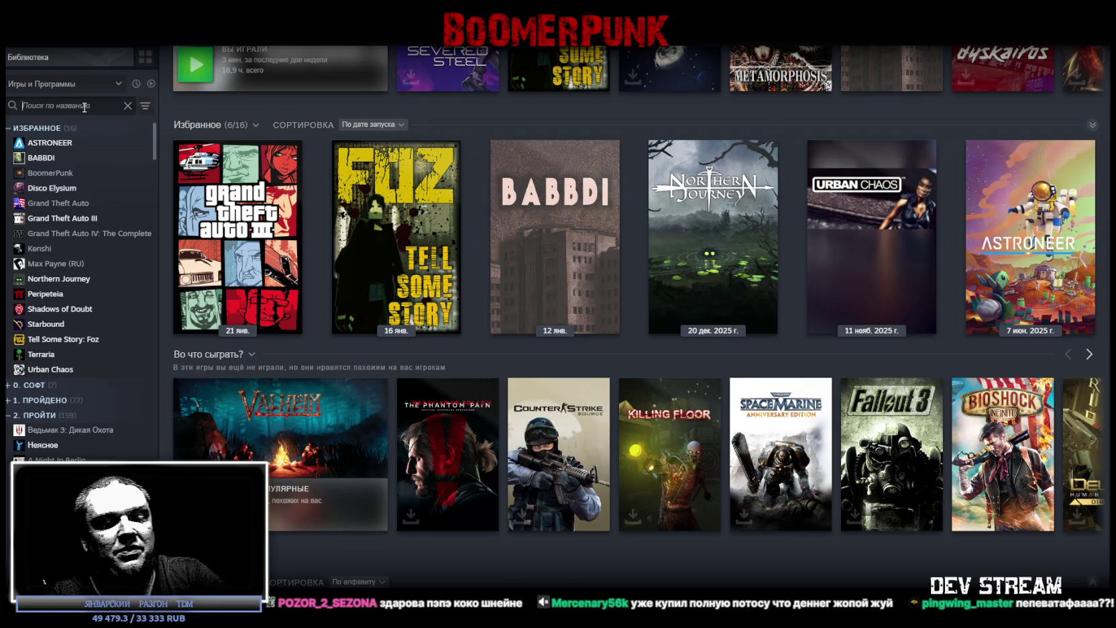
text(as)
key(BackSpace)
key(BackSpace)
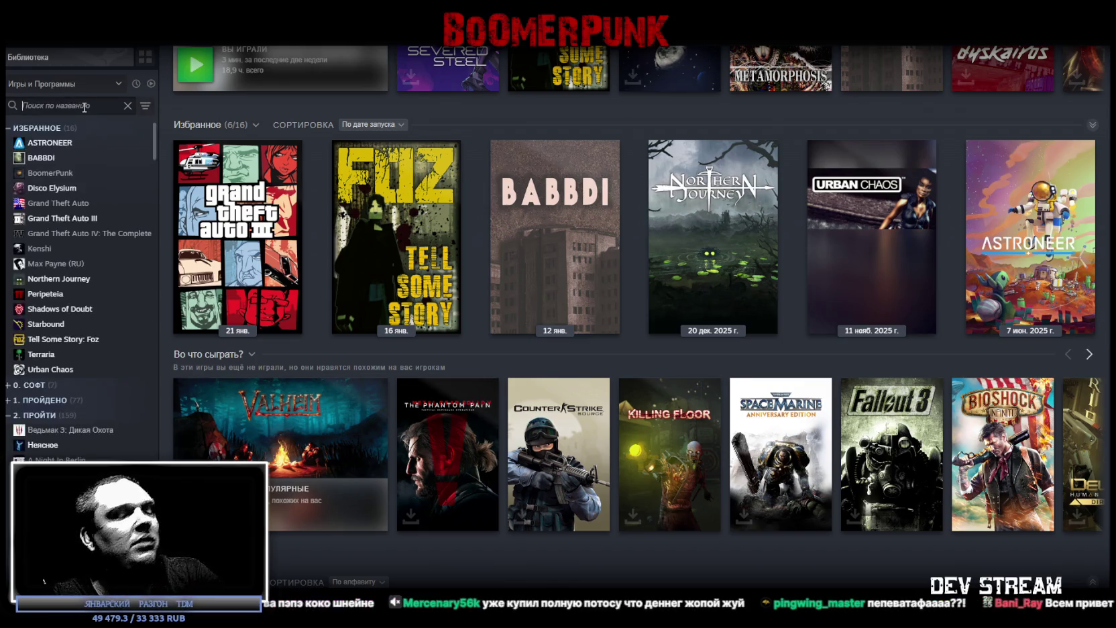
text(witch)
key(BackSpace)
key(BackSpace)
key(BackSpace)
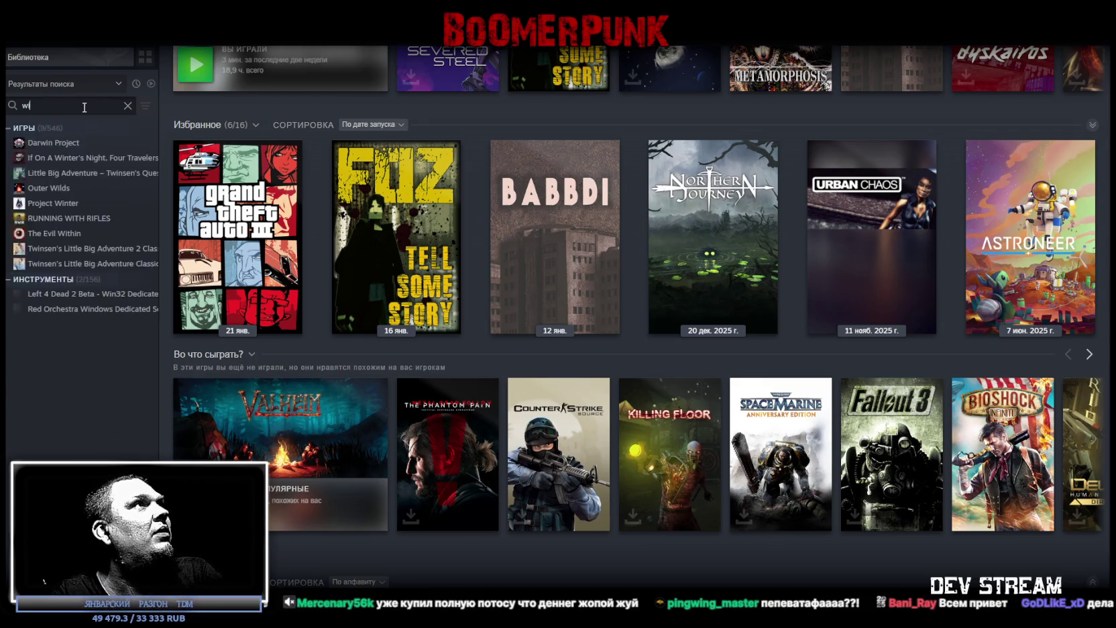
key(BackSpace)
key(BackSpace)
text(ведь)
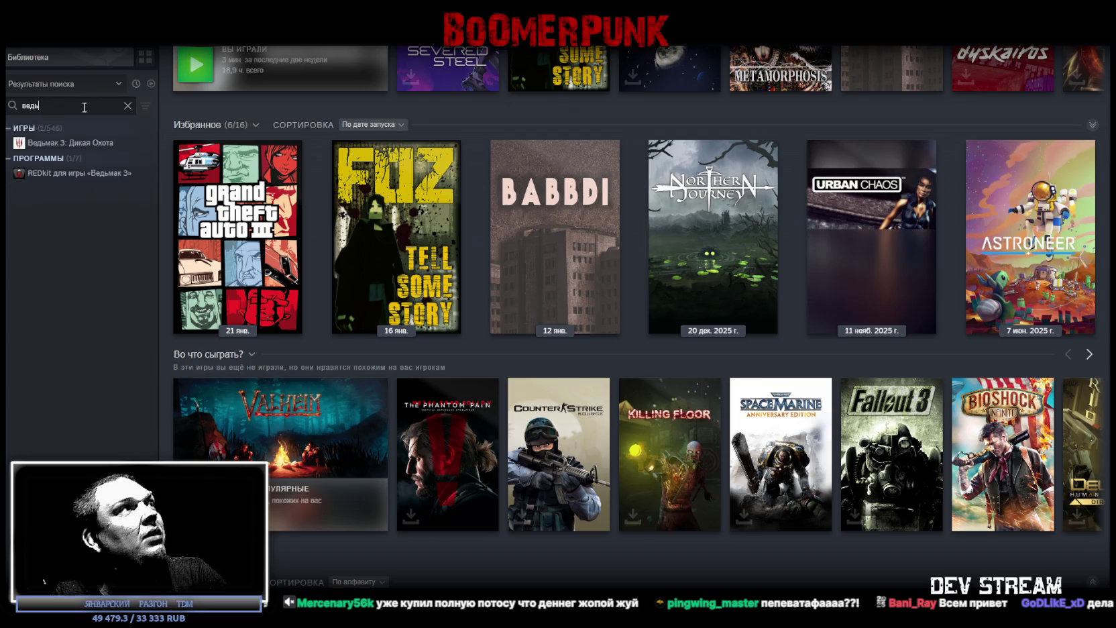
click(70, 142)
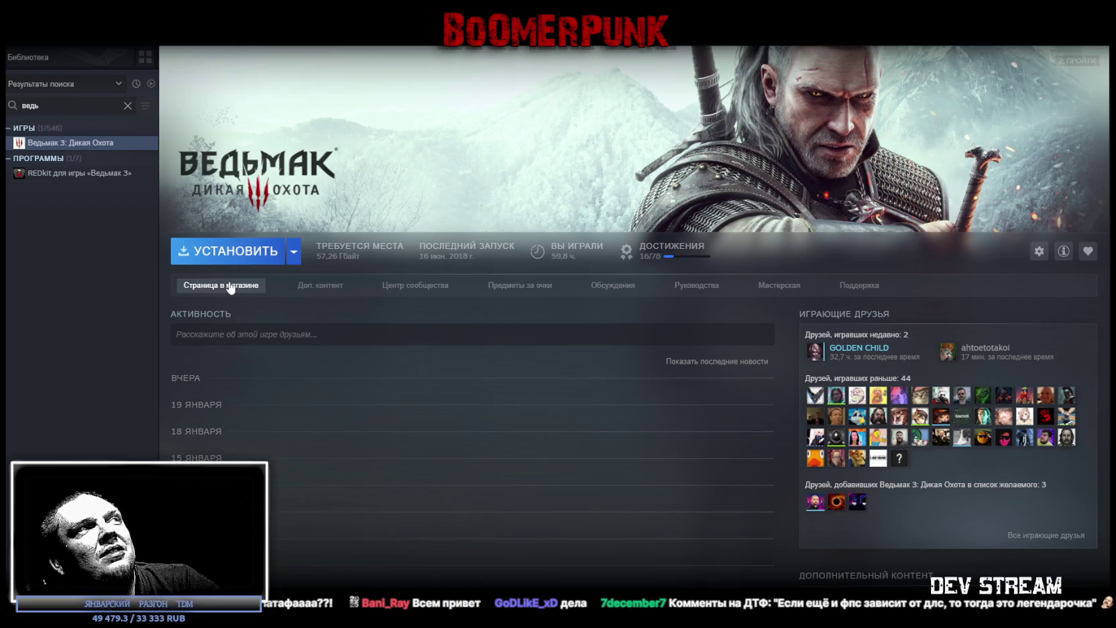
Step: Look over the game page, then open its store page showing the region error
scroll(482, 472, down, 5)
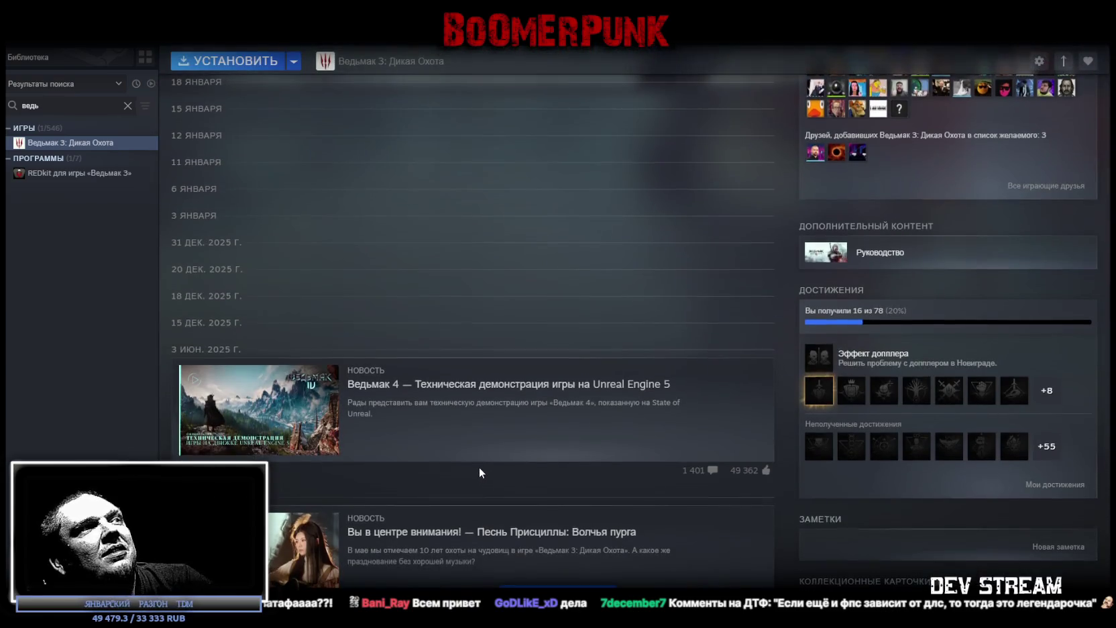
scroll(478, 467, down, 3)
scroll(473, 463, down, 3)
scroll(468, 457, down, 2)
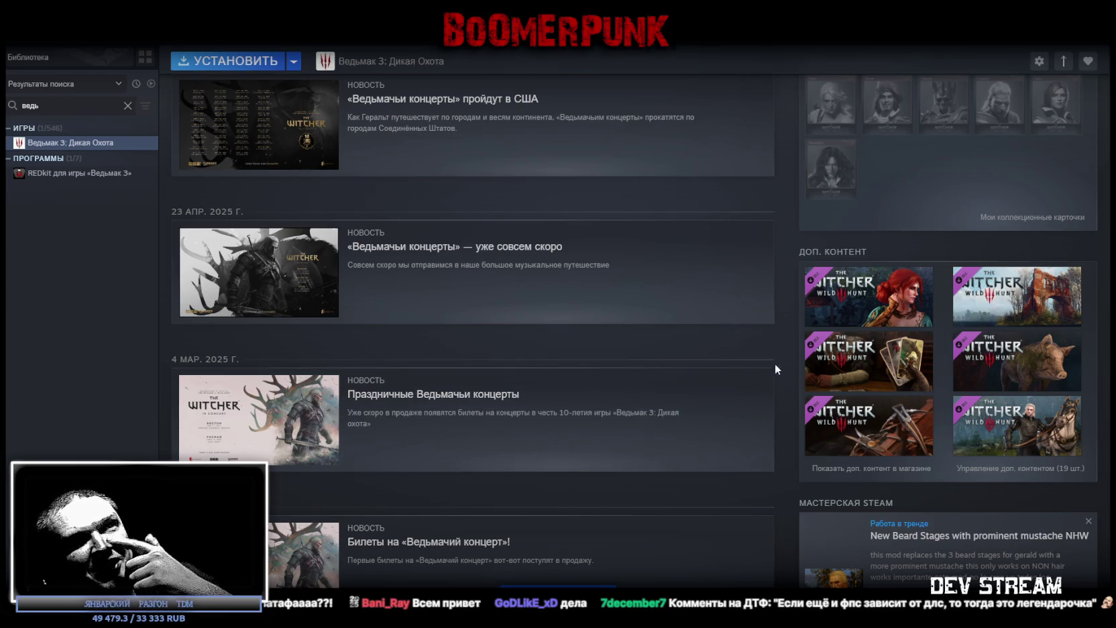
scroll(430, 289, up, 10)
scroll(281, 218, up, 3)
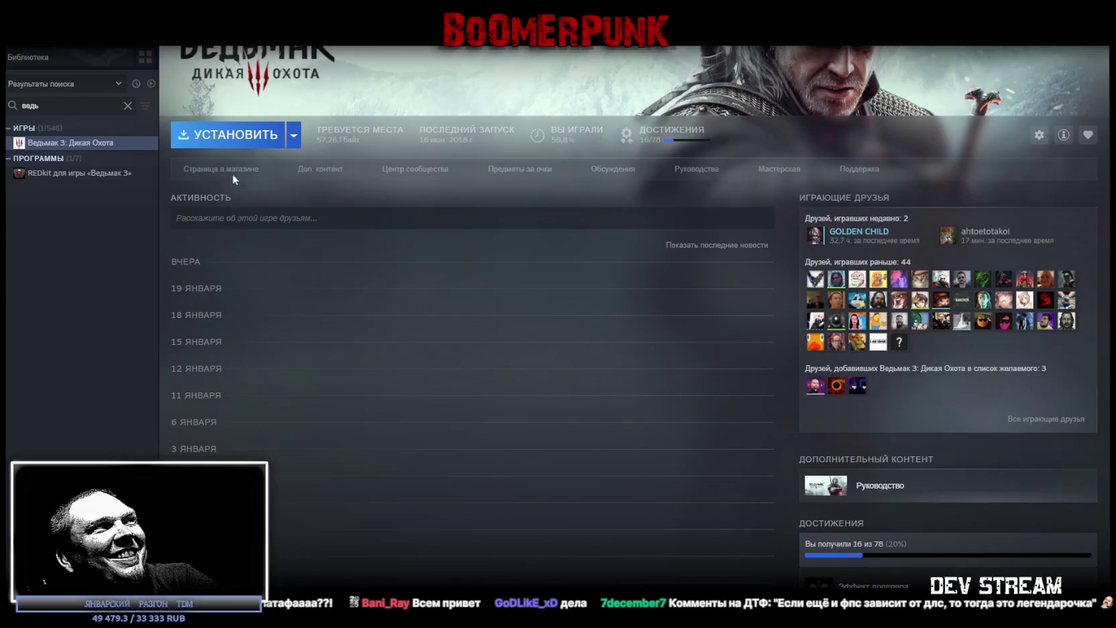
click(220, 172)
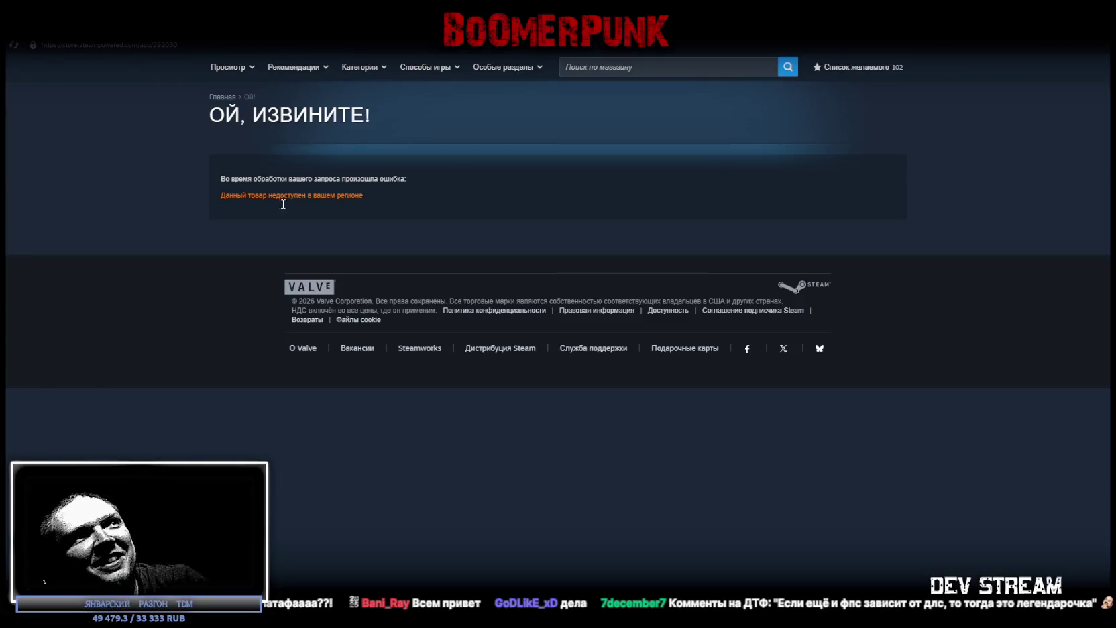
Step: Select the region-unavailable error heading, then switch back to the Blockbench militia base model
drag(467, 140, 191, 124)
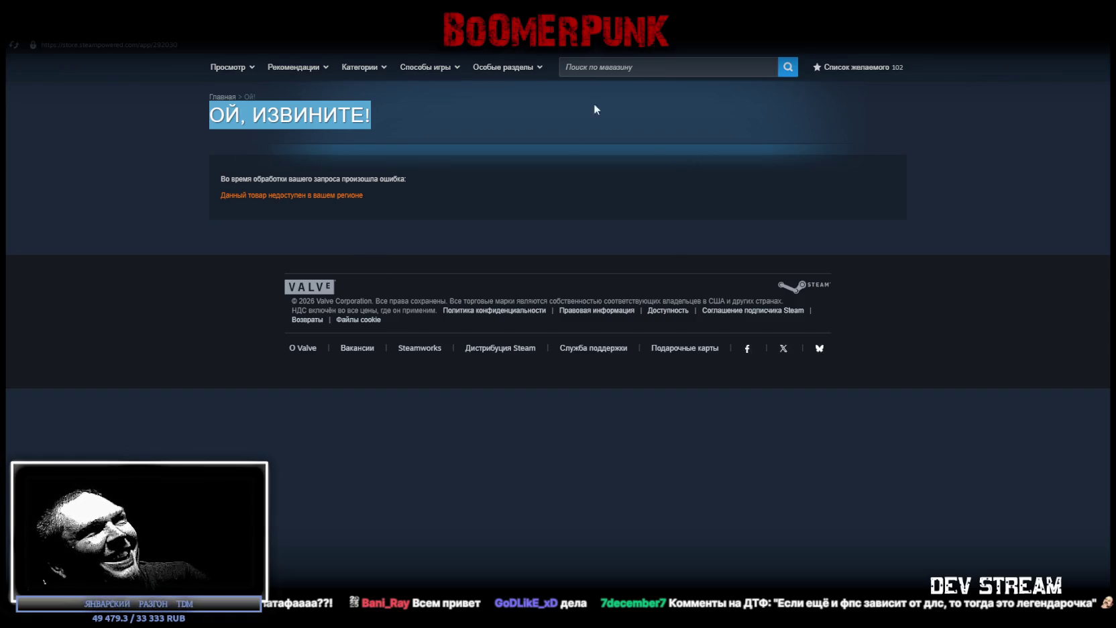
key(alt+Tab)
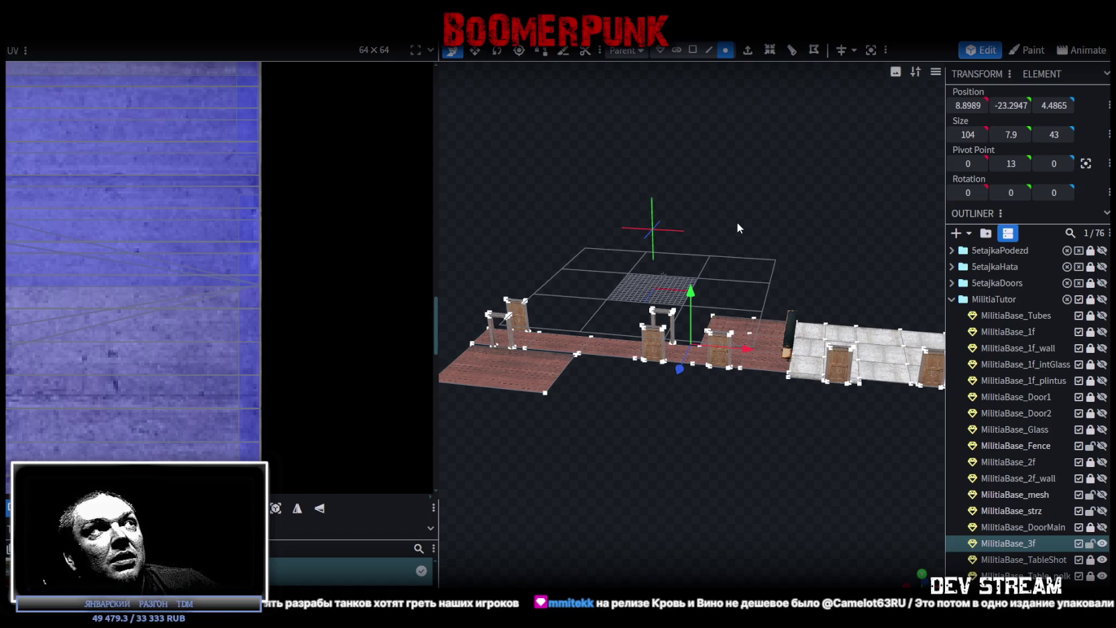
Step: Save the model as Build0Tutor.bbmodel and unhide MilitiaBase_3f to bring back the concrete walls
mouse_move(737, 228)
mouse_down()
mouse_move(783, 441)
mouse_move(767, 397)
mouse_move(776, 399)
mouse_up()
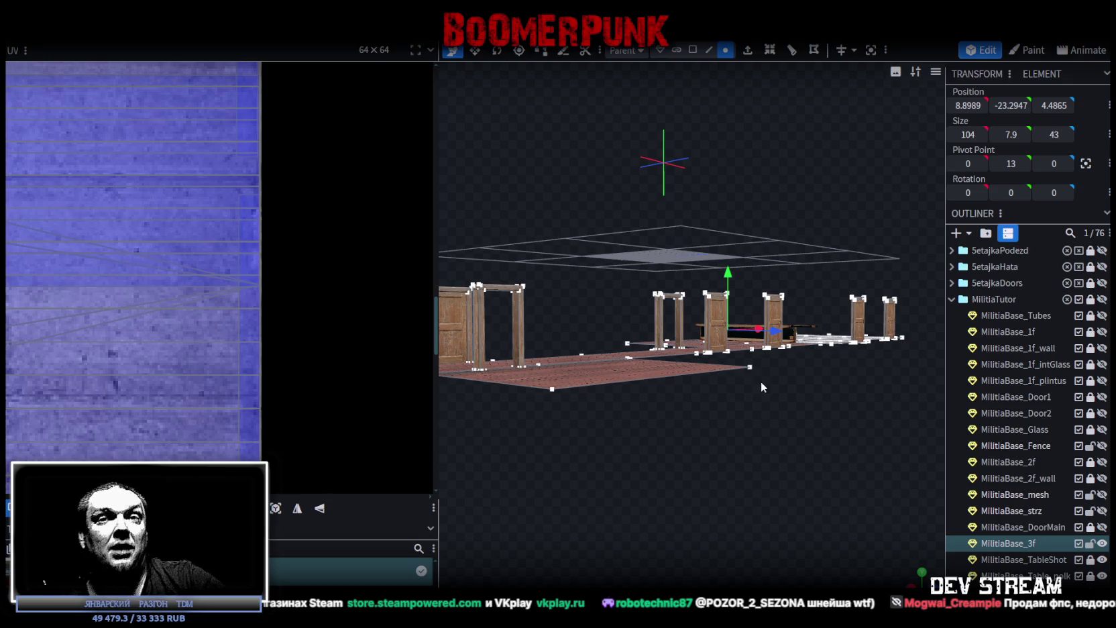
mouse_move(761, 382)
mouse_down()
mouse_move(690, 289)
mouse_move(633, 355)
mouse_move(613, 358)
mouse_move(633, 386)
mouse_move(600, 379)
mouse_move(694, 379)
mouse_move(741, 356)
mouse_move(750, 339)
mouse_move(741, 409)
mouse_move(708, 389)
mouse_move(735, 379)
mouse_move(725, 349)
mouse_move(660, 362)
mouse_move(746, 365)
mouse_move(750, 353)
mouse_up()
key(ctrl+s)
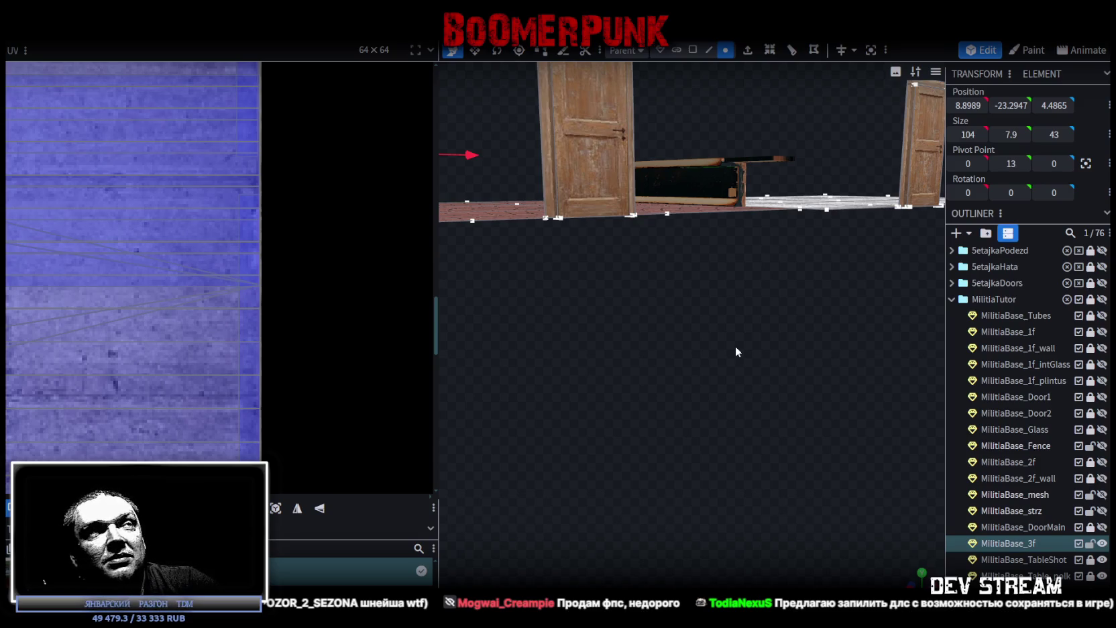
mouse_move(735, 347)
mouse_down()
mouse_move(681, 418)
mouse_move(688, 407)
mouse_move(720, 486)
mouse_move(694, 462)
mouse_move(399, 442)
mouse_move(784, 460)
mouse_move(714, 481)
mouse_move(671, 413)
mouse_move(675, 426)
mouse_move(793, 404)
mouse_move(809, 420)
mouse_move(684, 378)
mouse_move(728, 377)
mouse_move(734, 388)
mouse_move(735, 364)
mouse_move(831, 373)
mouse_up()
key(ctrl+s)
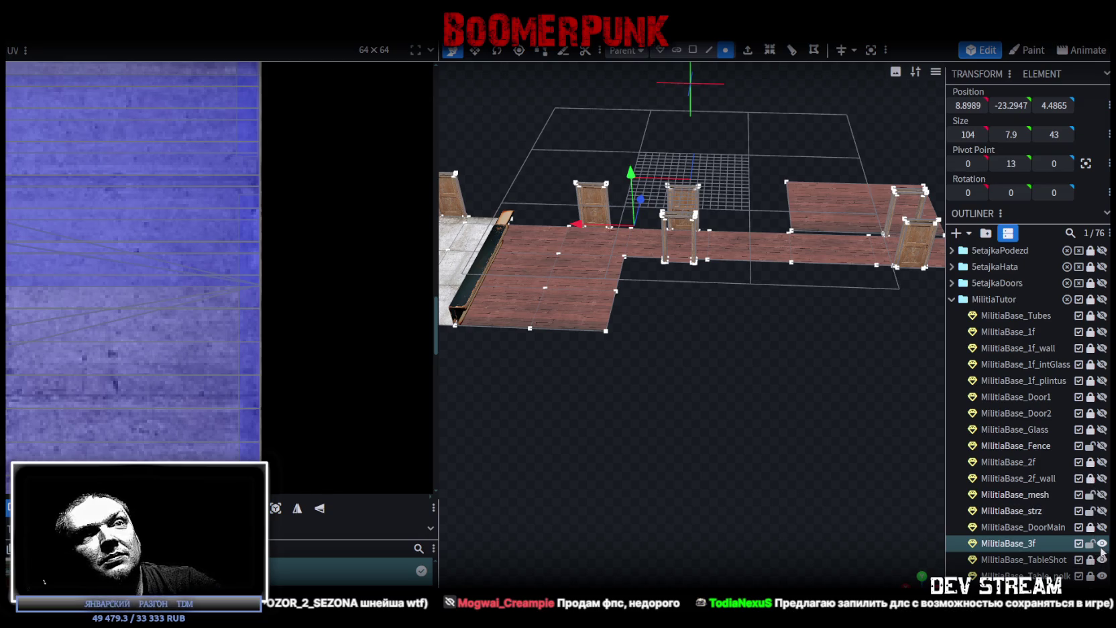
click(1102, 544)
mouse_move(795, 476)
mouse_down()
mouse_move(742, 339)
mouse_move(742, 409)
mouse_move(742, 249)
mouse_up()
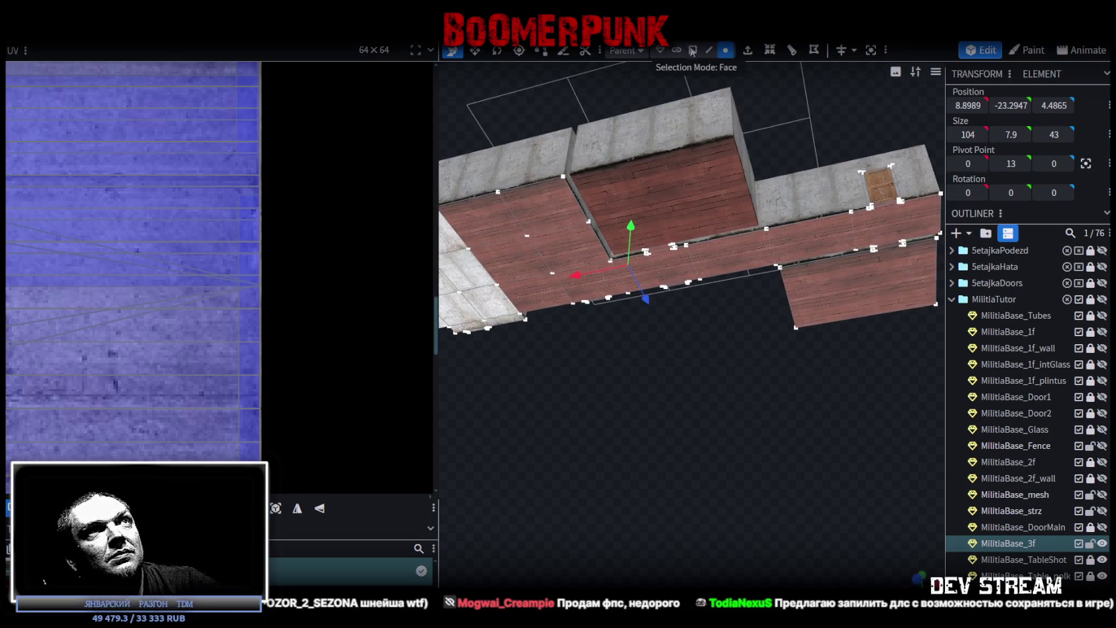
Step: In face mode, split the wooden floor panel between the walls into its own mesh
click(692, 49)
right_click(707, 190)
click(684, 180)
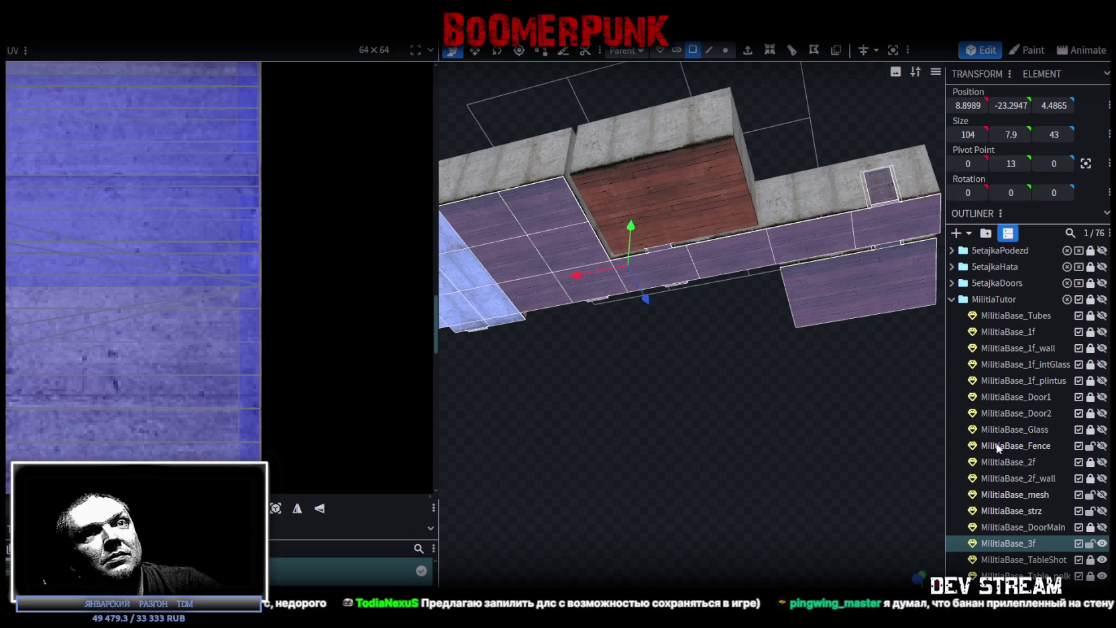
click(673, 183)
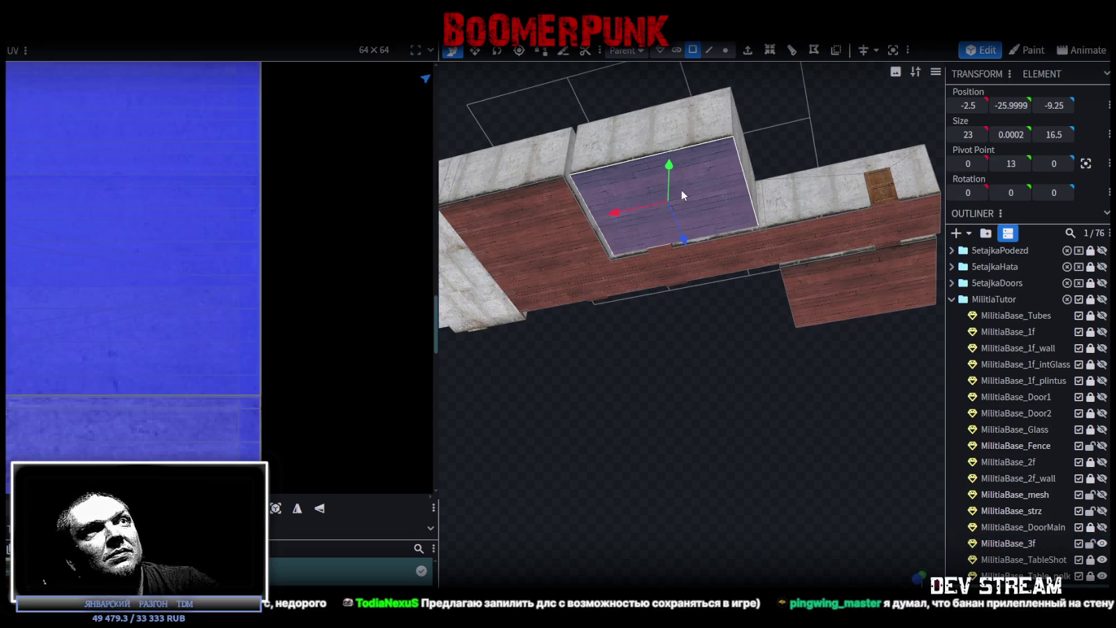
right_click(731, 181)
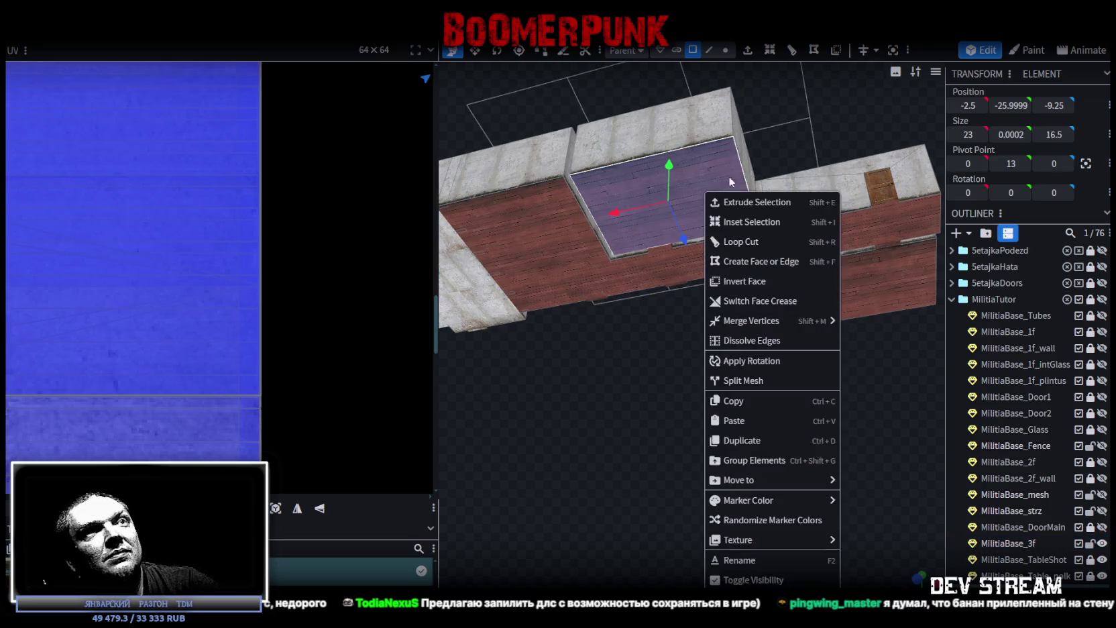
click(785, 382)
Step: Merge the split-off floor panel back into MilitiaBase_3f, then switch to vertex selection
click(1006, 543)
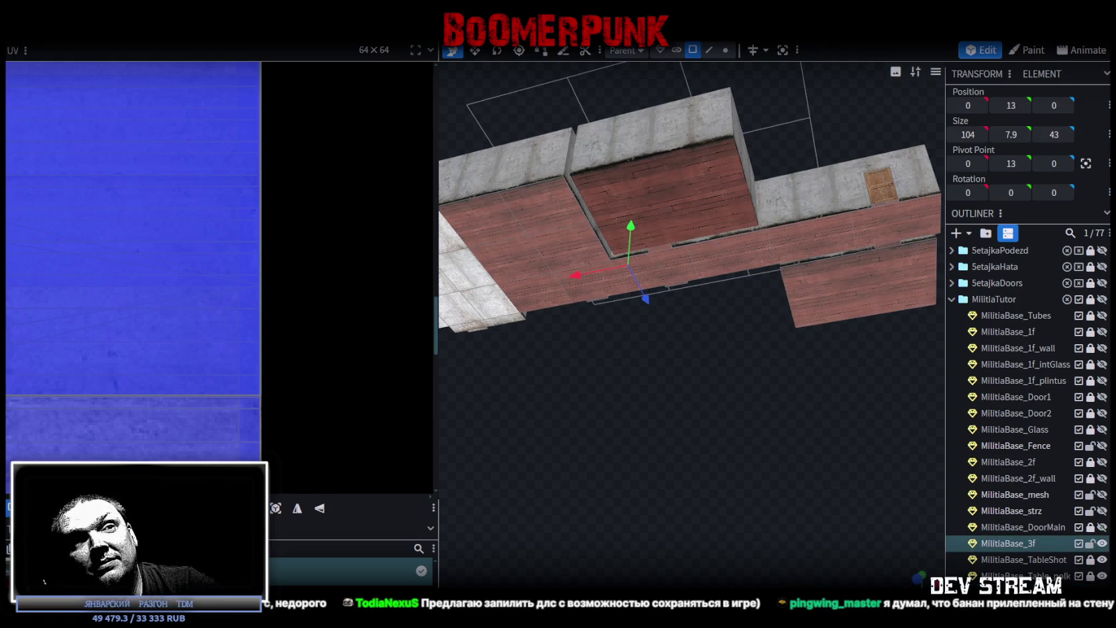
right_click(903, 351)
click(939, 386)
drag(839, 322, 747, 184)
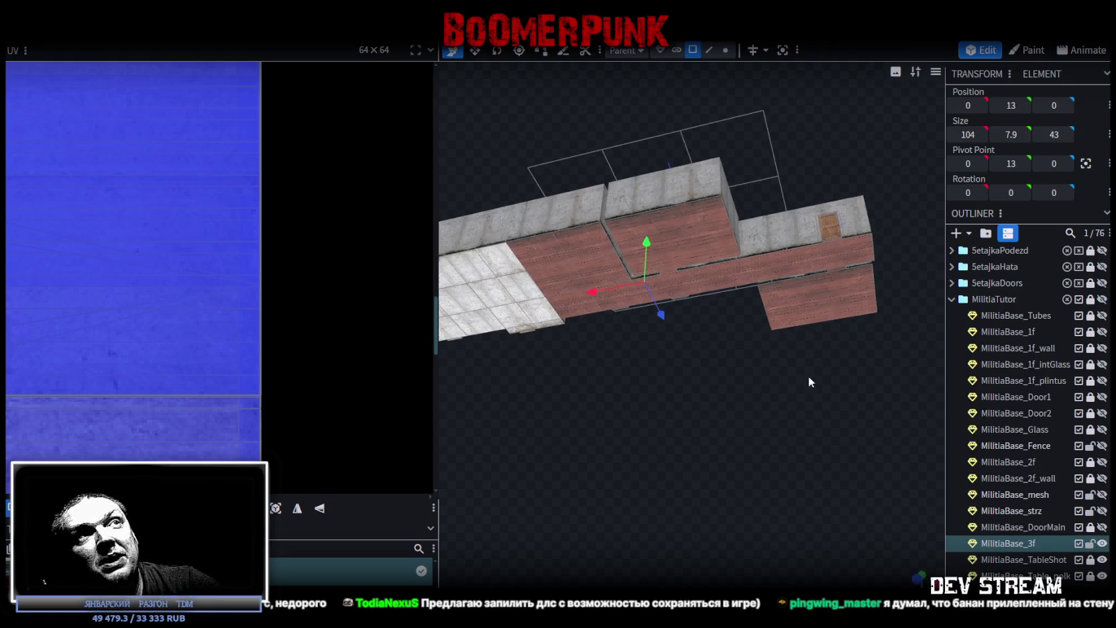
click(725, 50)
mouse_move(731, 94)
mouse_down()
mouse_move(724, 389)
mouse_move(692, 374)
mouse_move(698, 397)
mouse_up()
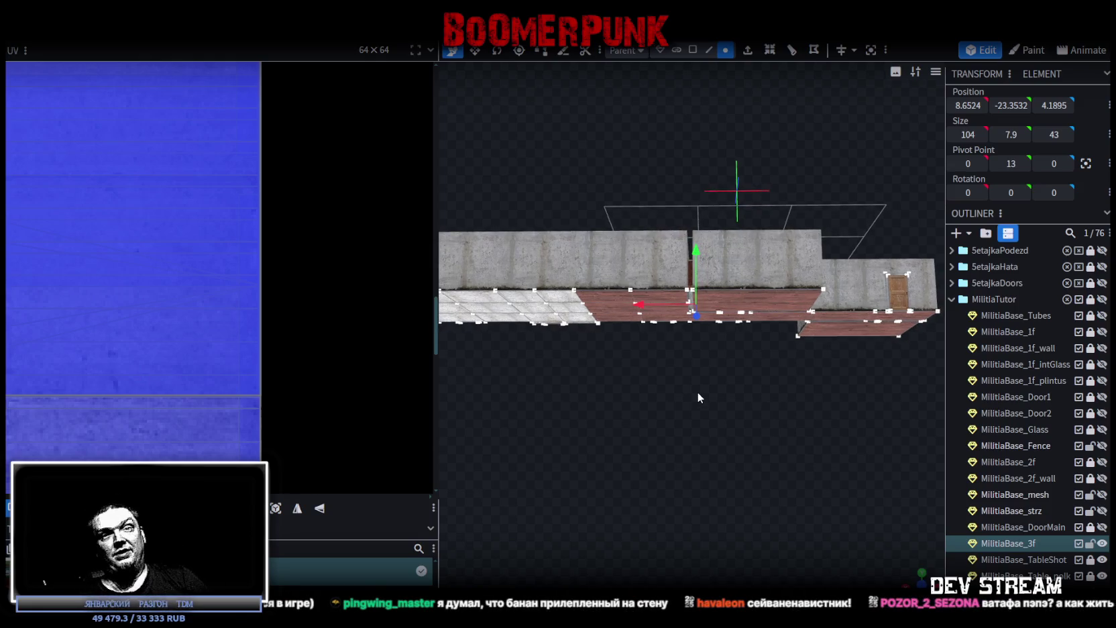
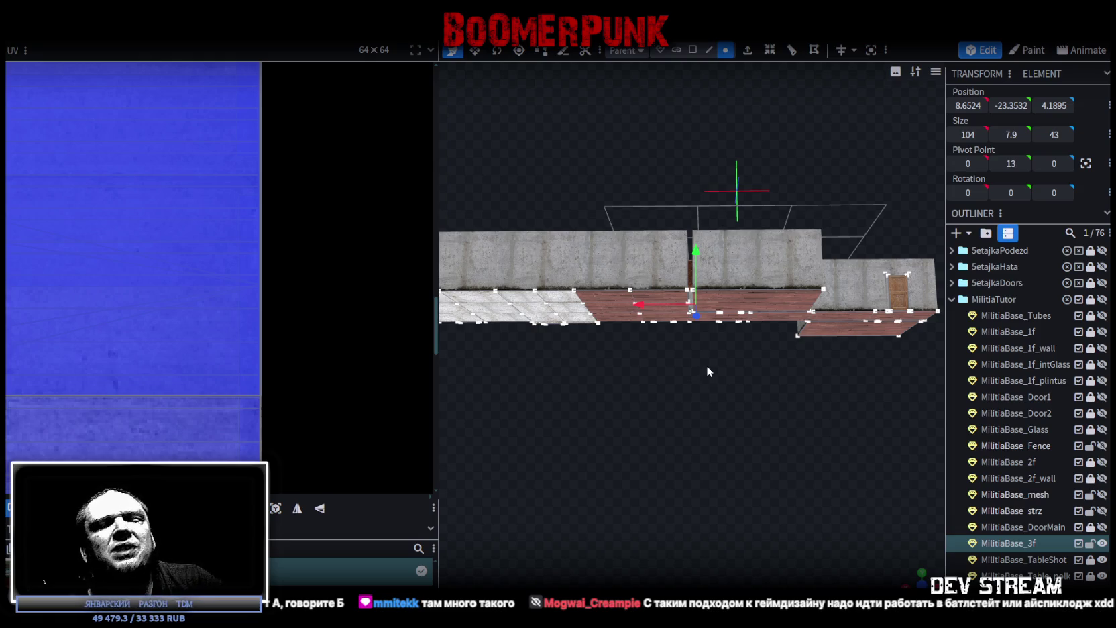
Step: Orbit to look down on the MilitiaBase_3f section, then bring the Unity editor forward
mouse_move(708, 351)
mouse_down()
mouse_move(777, 399)
mouse_move(764, 456)
mouse_move(808, 495)
mouse_move(829, 474)
mouse_move(832, 446)
mouse_move(800, 410)
mouse_up()
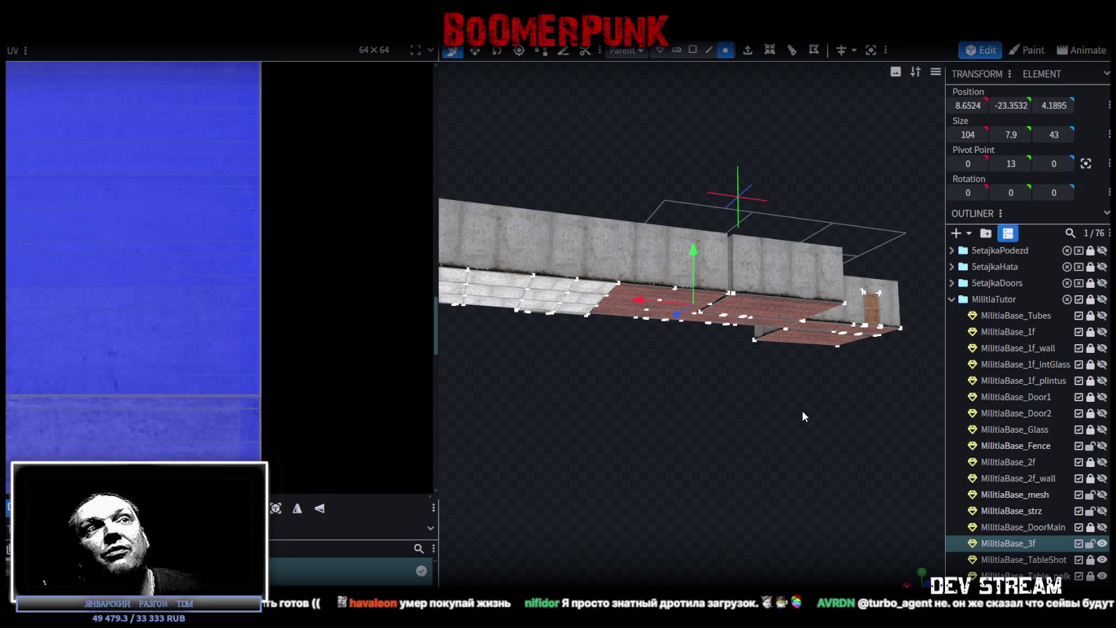
key(alt+Tab)
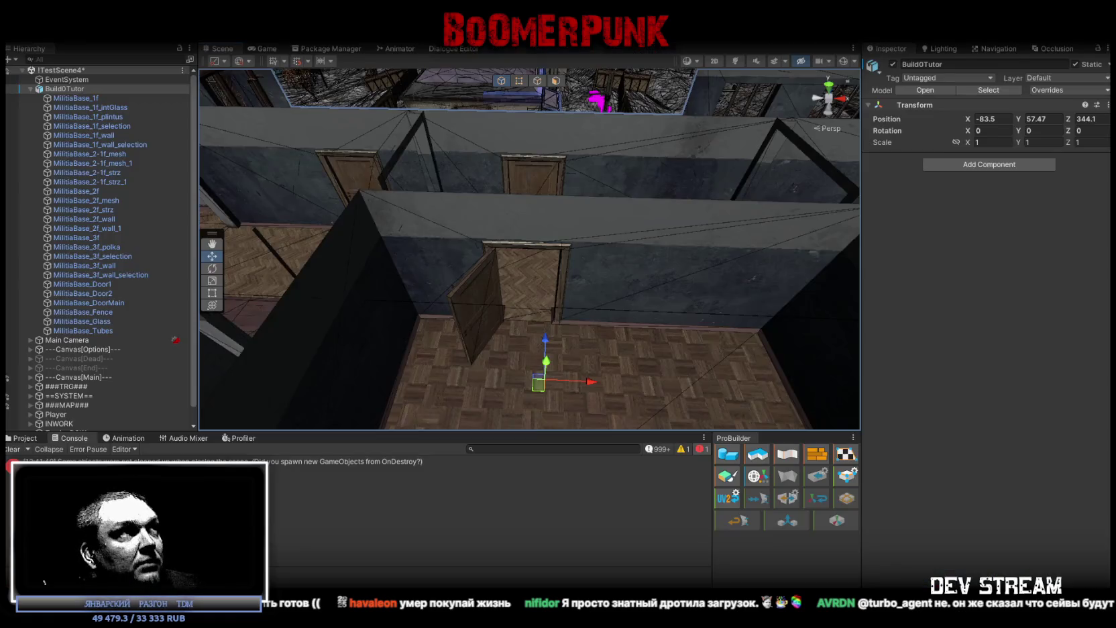
Step: Open the Global Boomer Manager asset referenced by MenuSettings' Scenario State Service
click(30, 88)
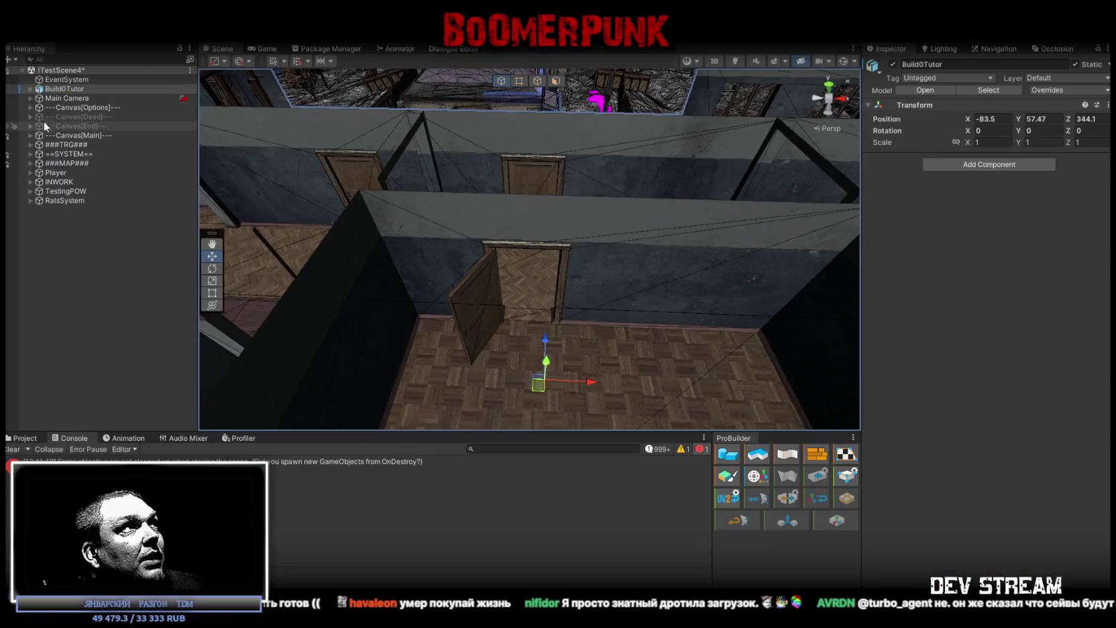
click(30, 108)
click(38, 126)
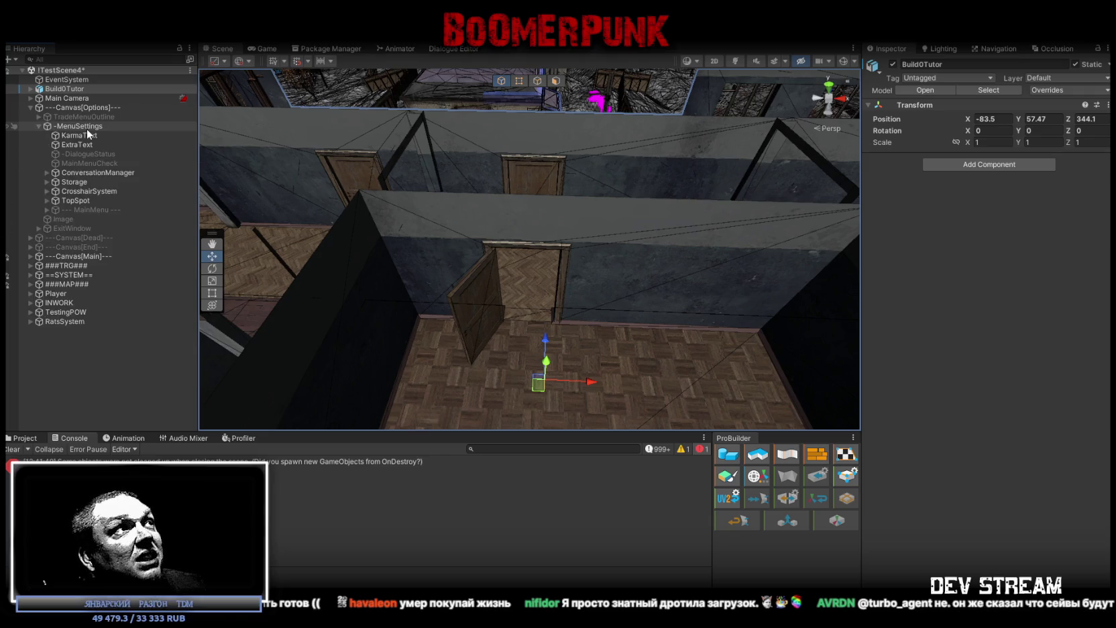
click(75, 127)
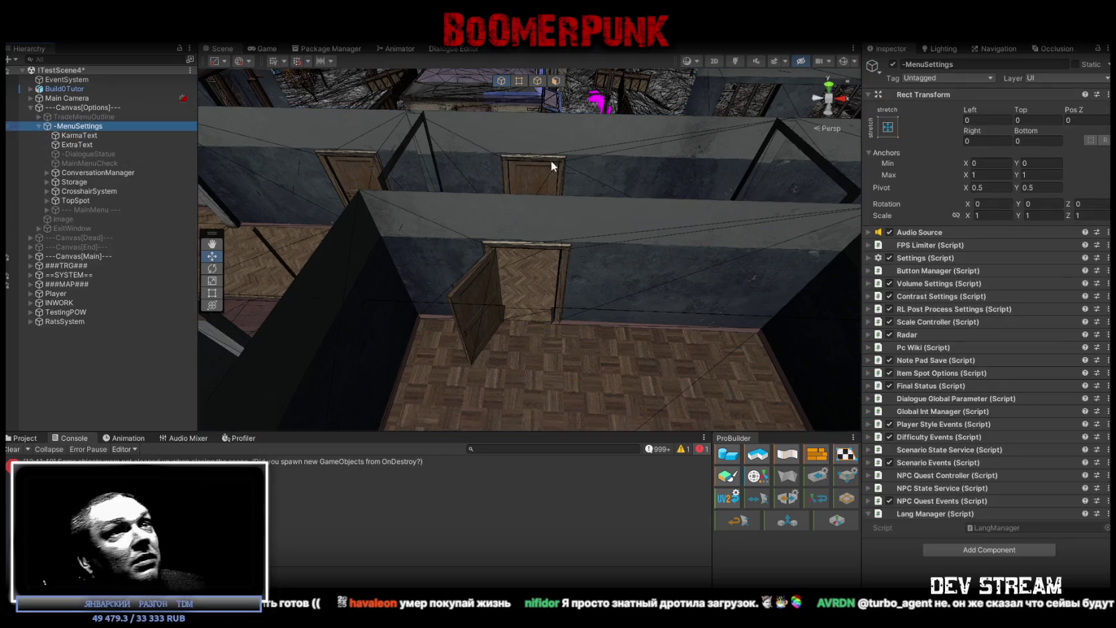
click(873, 454)
scroll(1019, 459, down, 1)
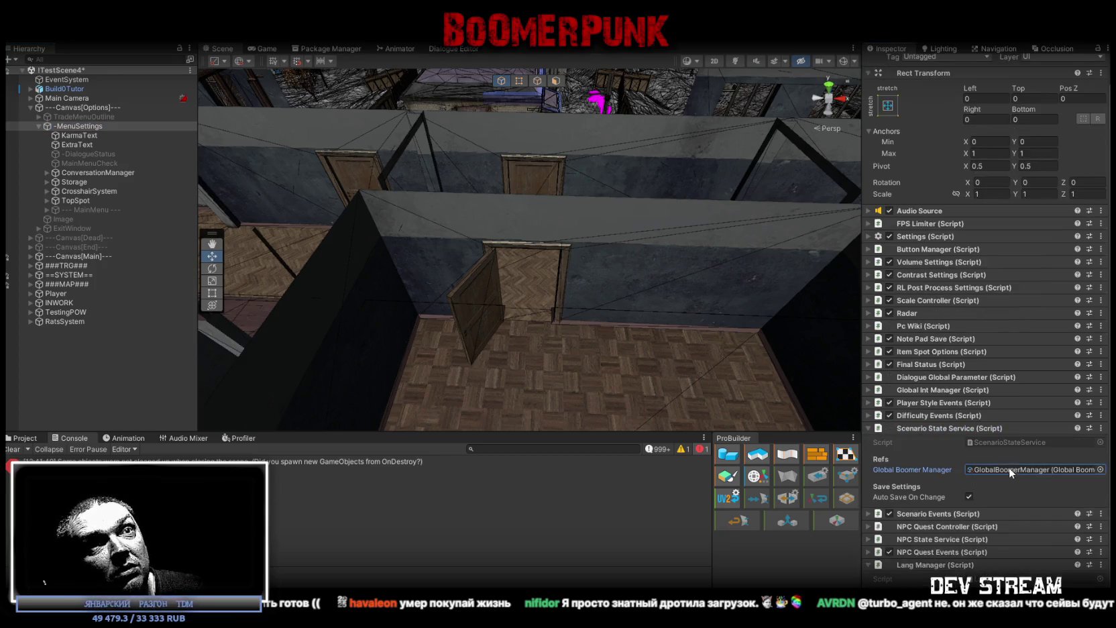
click(1009, 472)
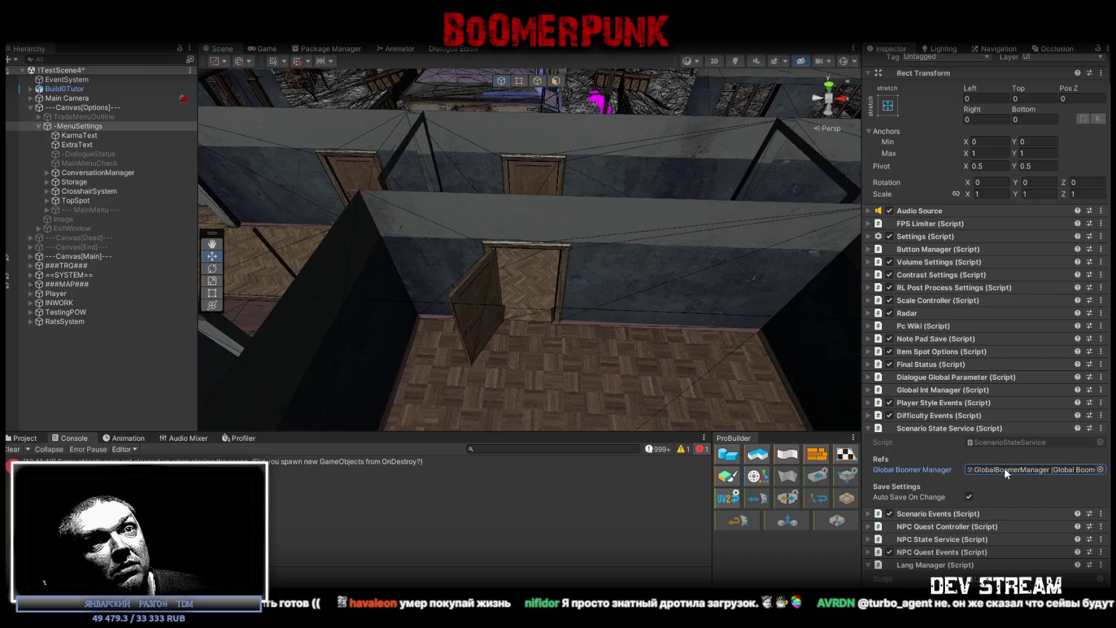
key(ctrl+5)
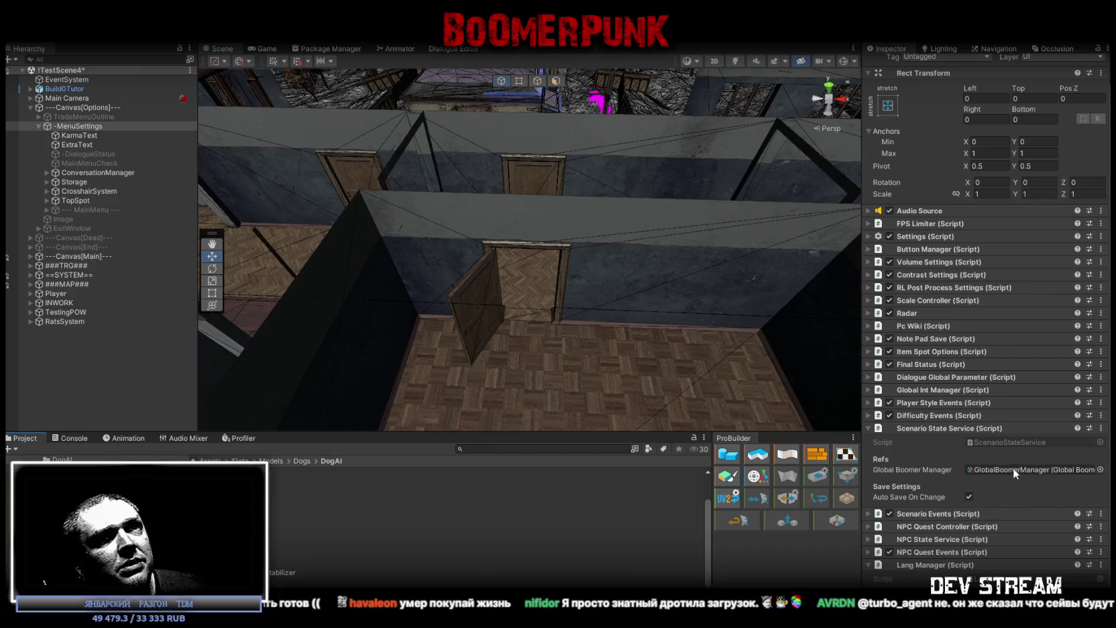
double_click(1023, 472)
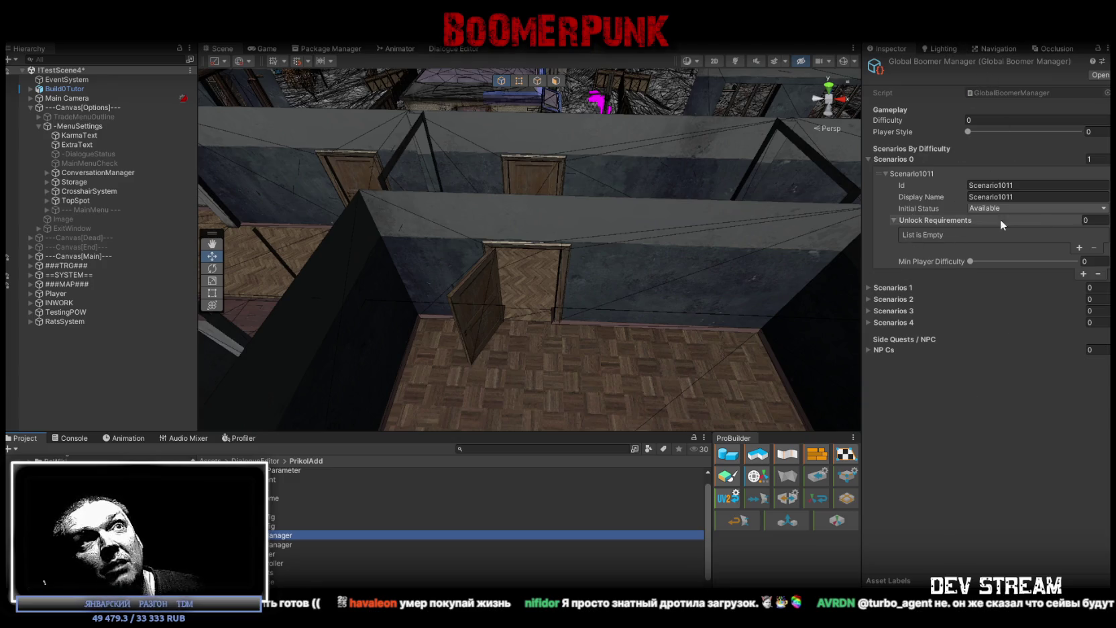
Step: Review the difficulty and Scenarios list, keeping Scenario1011's initial status as Available
click(970, 262)
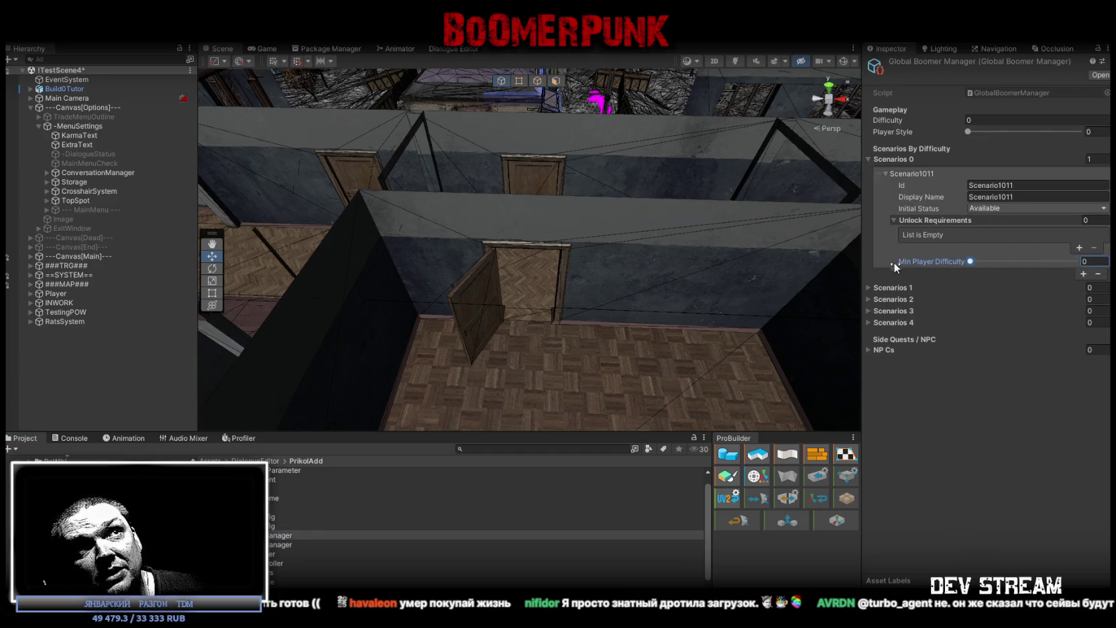
click(868, 287)
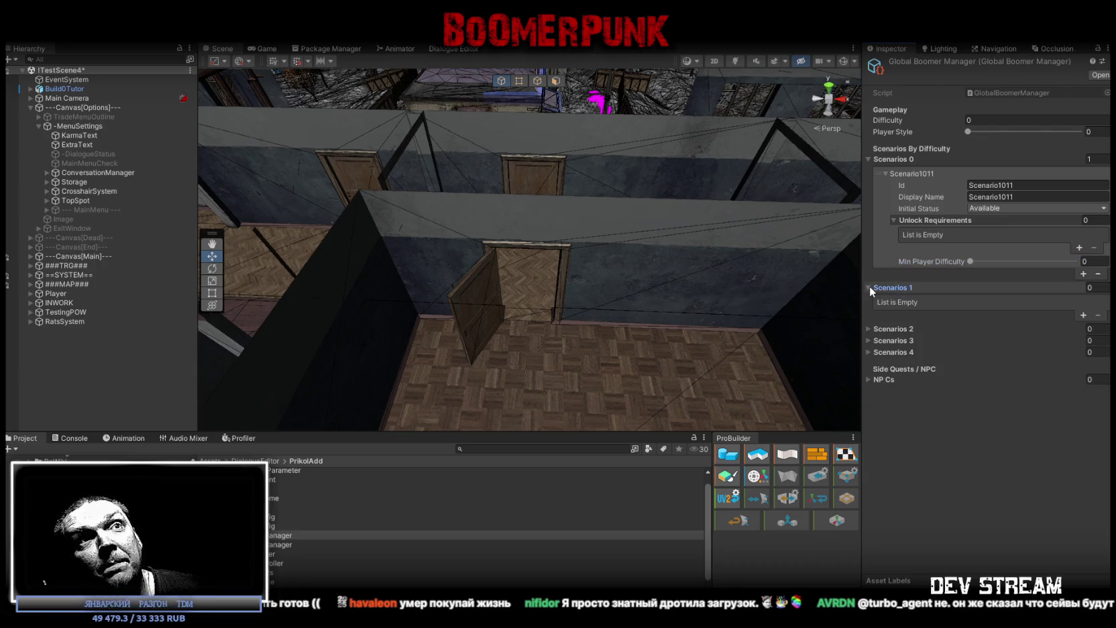
click(869, 288)
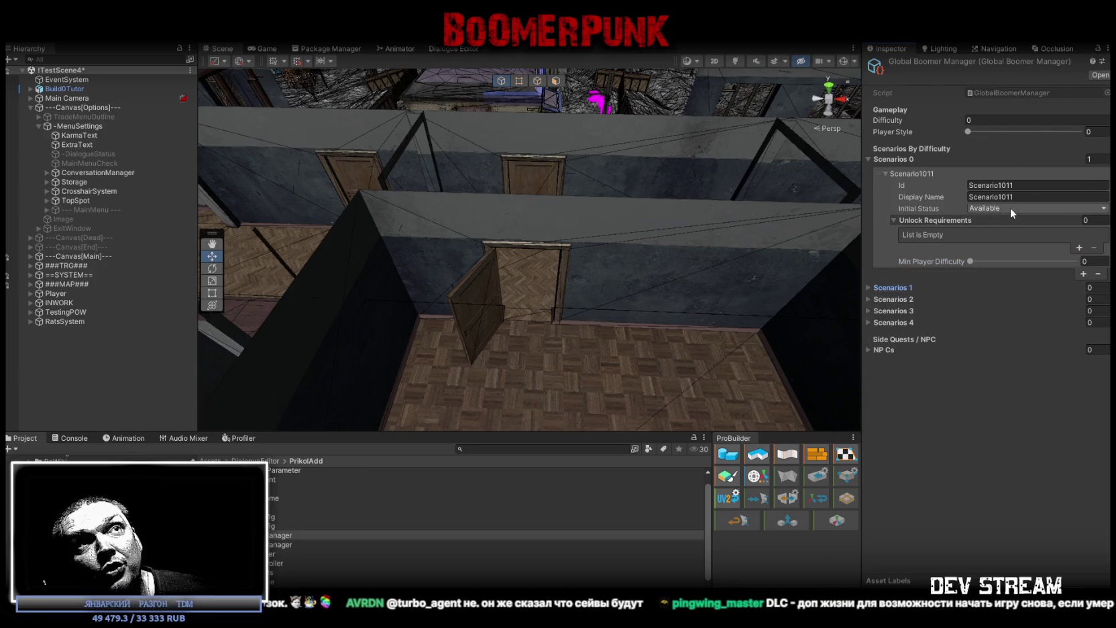
click(1030, 208)
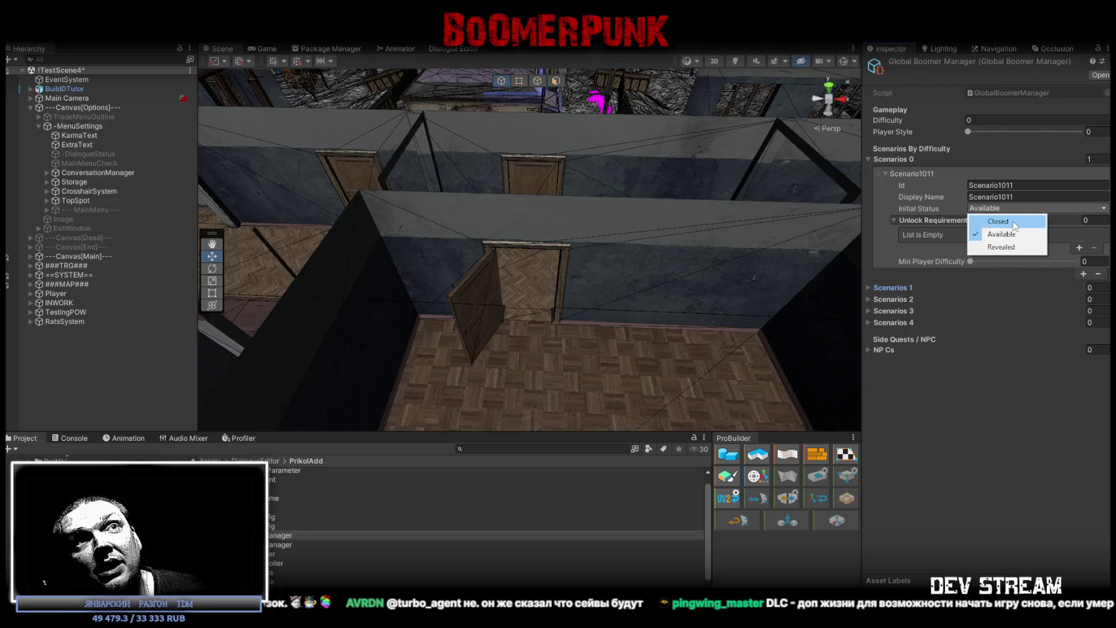
click(1008, 287)
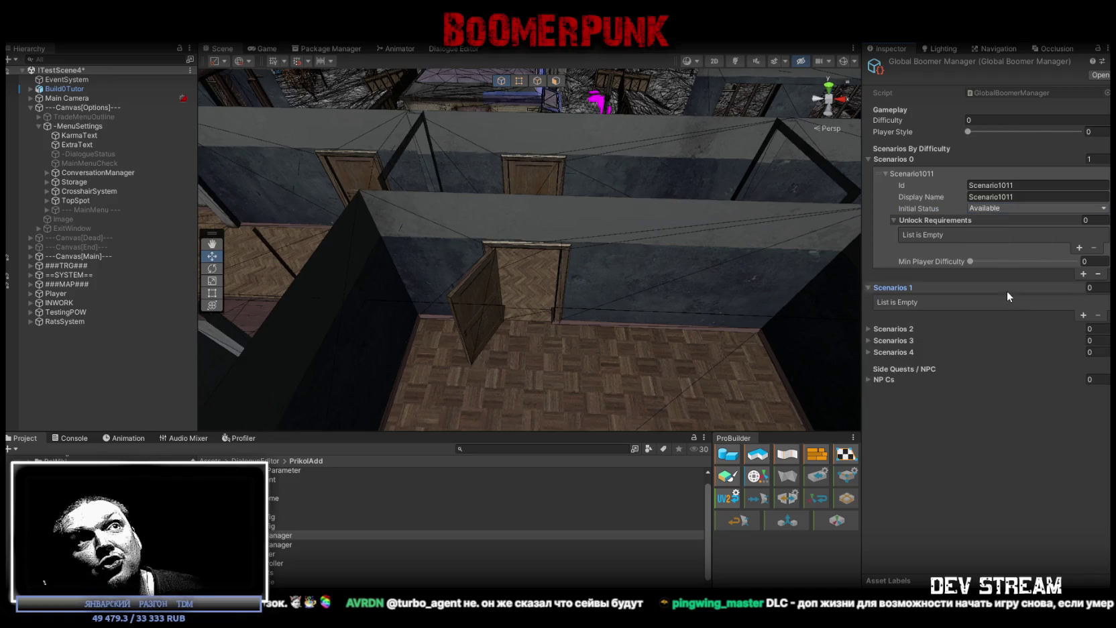
click(870, 287)
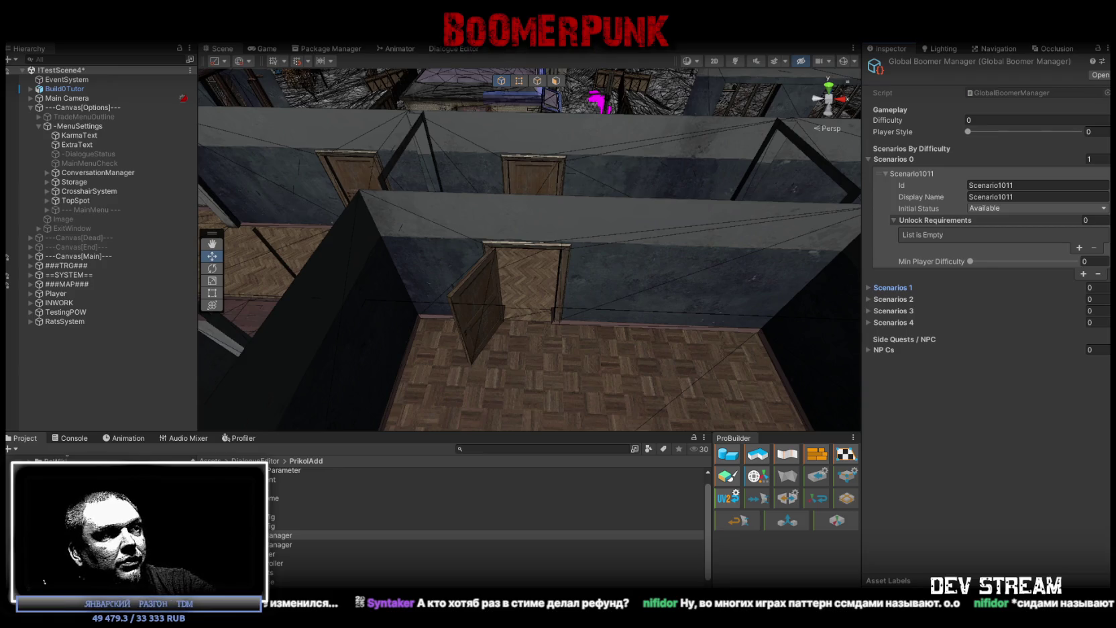
key(alt+Tab)
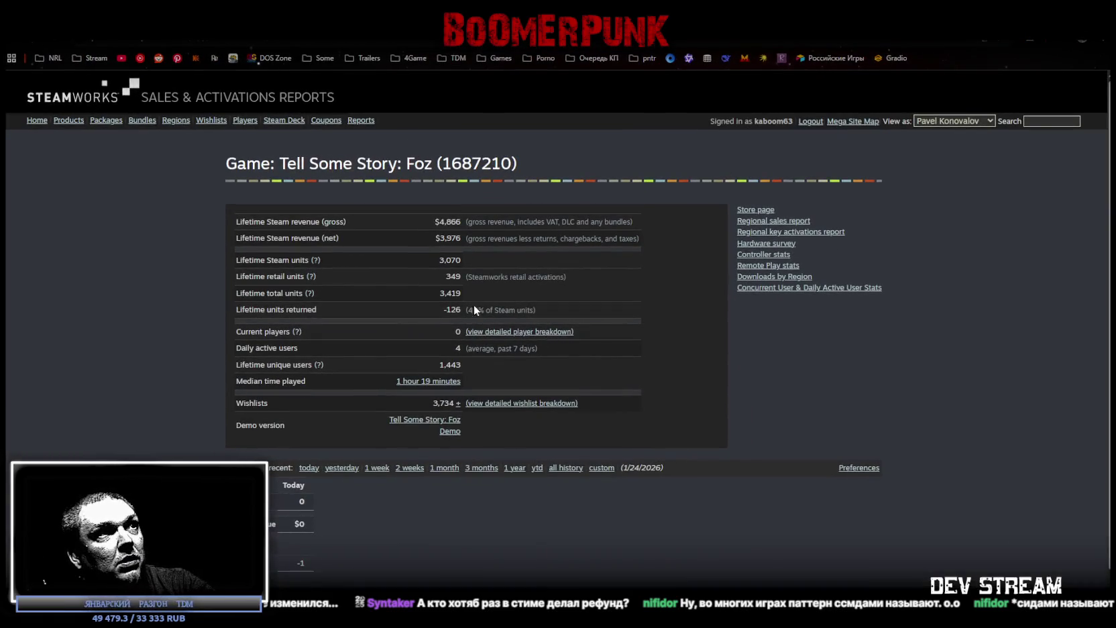
drag(445, 310, 461, 310)
click(456, 310)
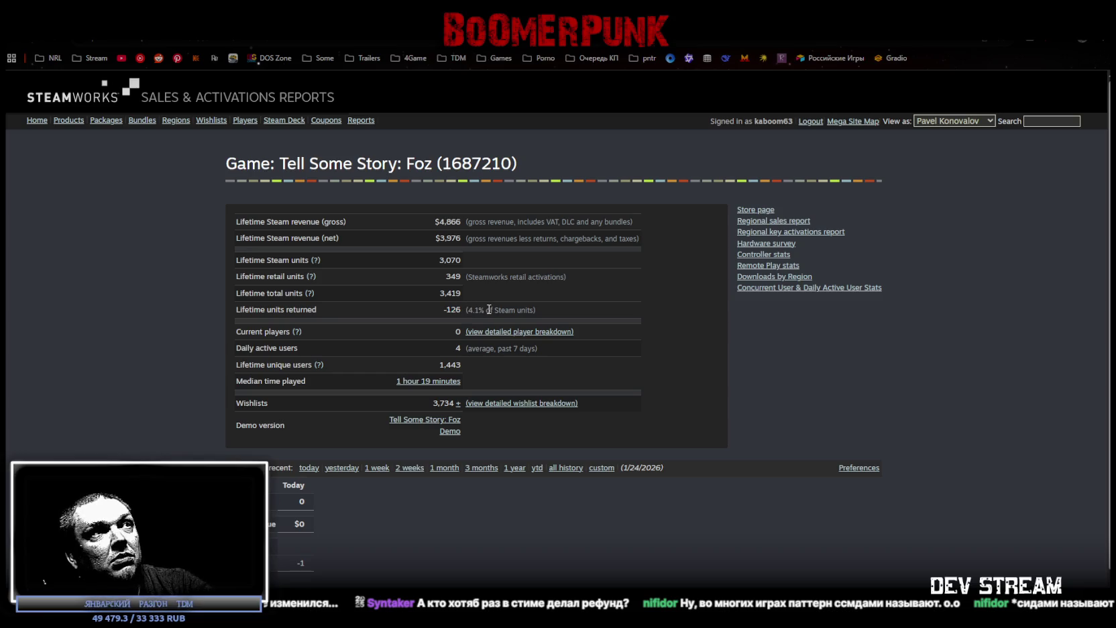
double_click(458, 309)
click(459, 309)
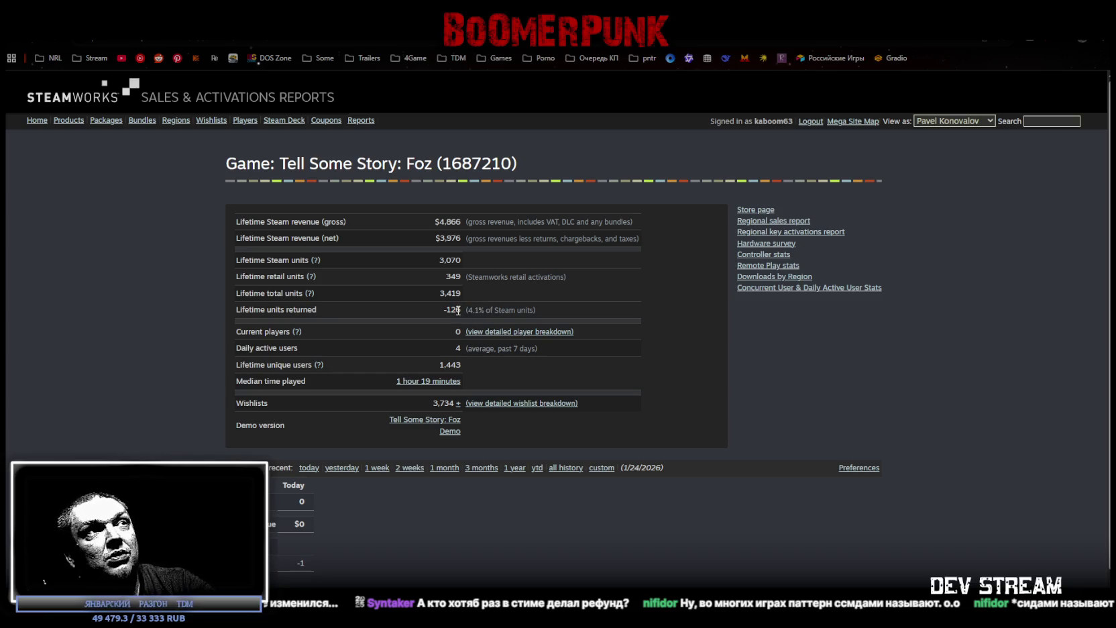
double_click(450, 309)
click(480, 311)
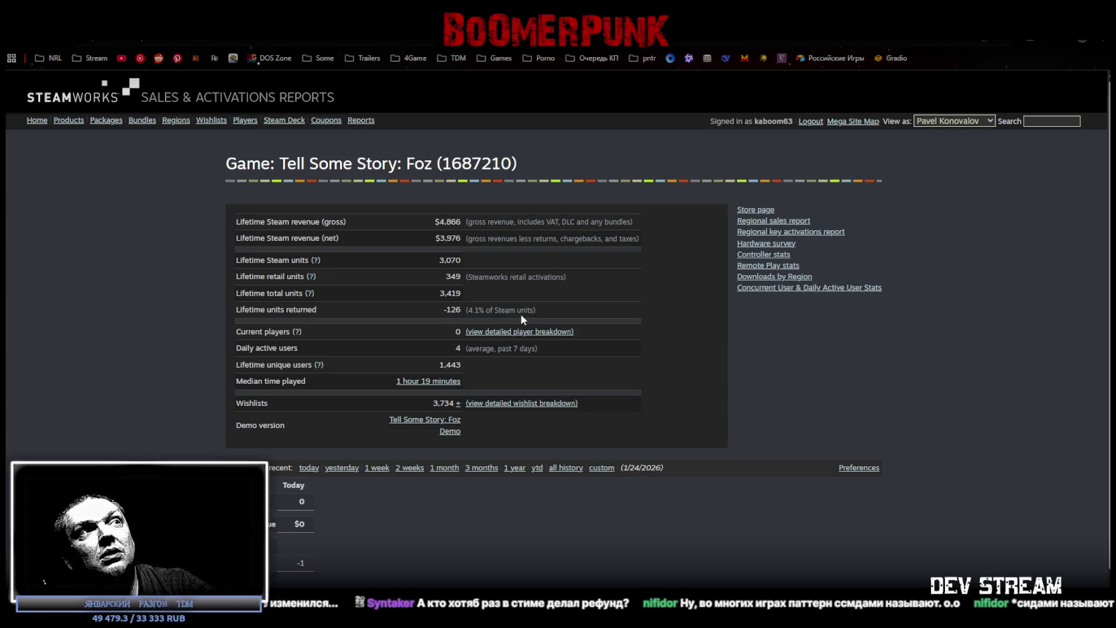
drag(467, 310, 481, 311)
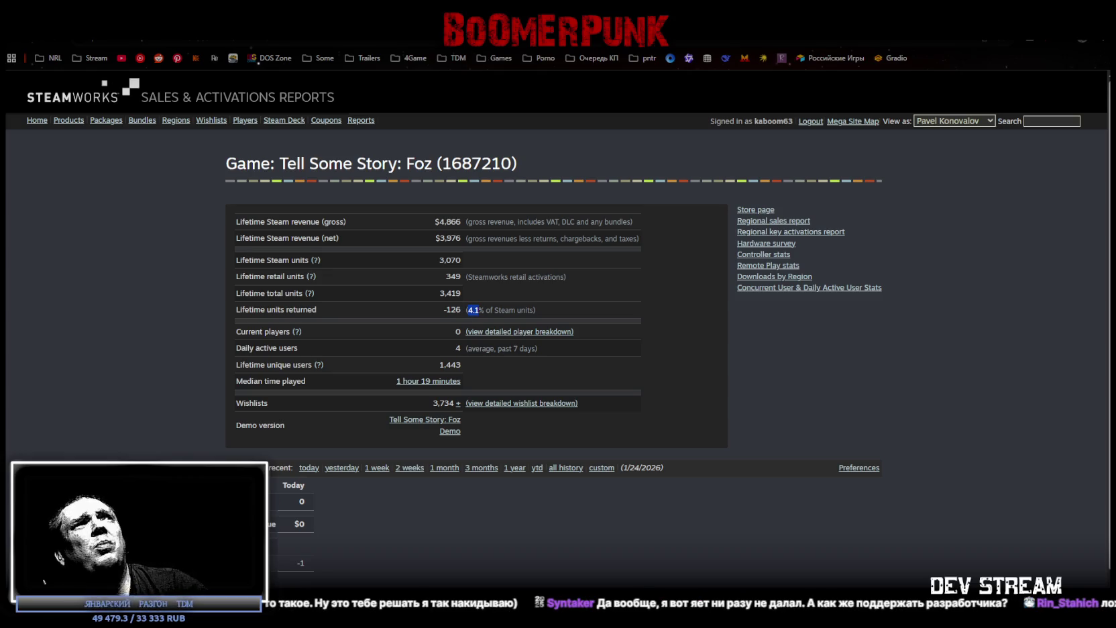
key(alt+Tab)
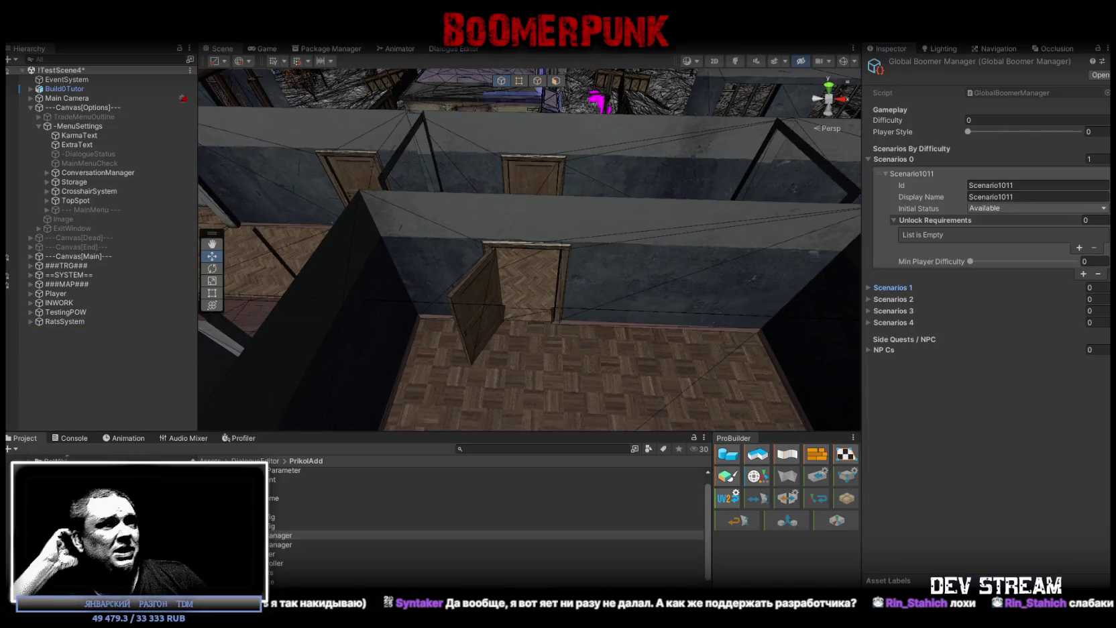
Step: Add several Unlock Requirements entries, then remove them all, leaving the list empty
click(1079, 248)
click(1079, 248)
click(1079, 258)
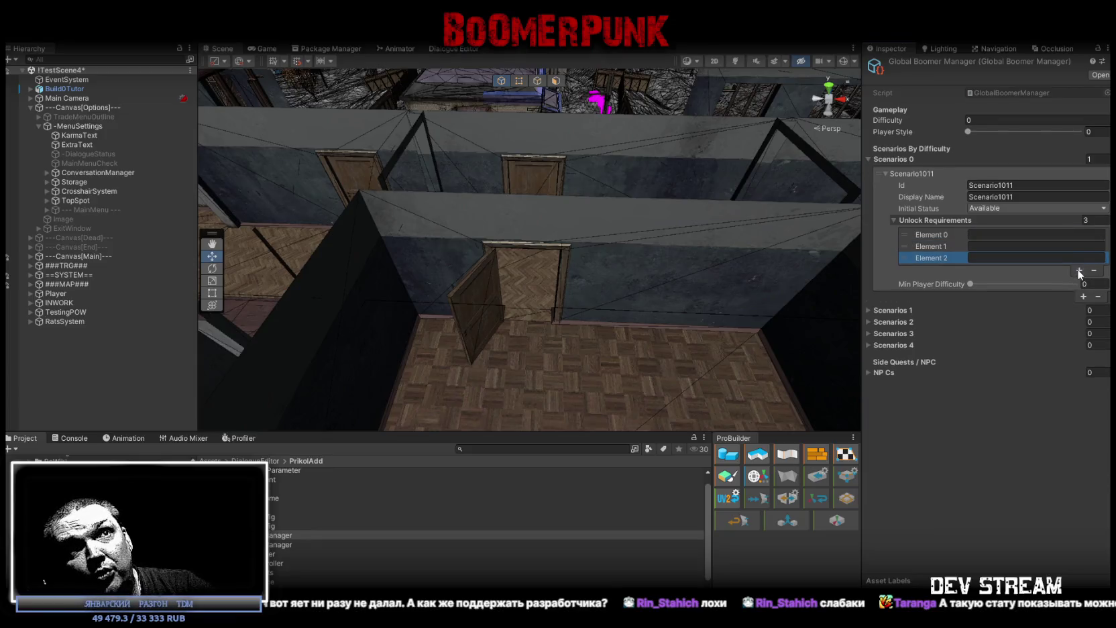
click(1079, 270)
click(1080, 282)
click(1079, 293)
click(939, 234)
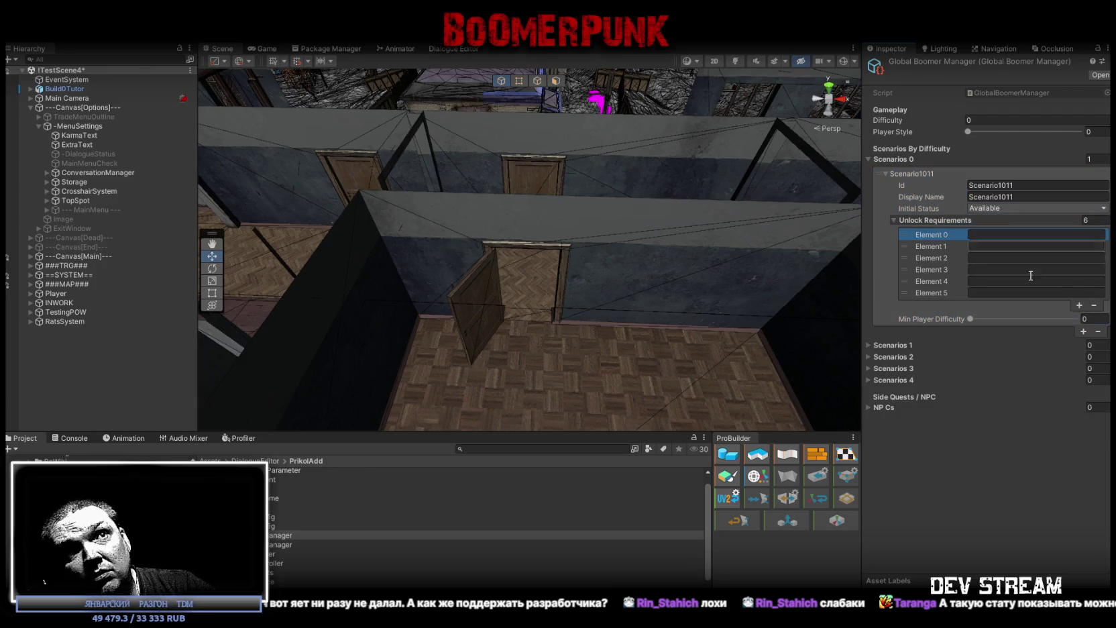
click(1094, 306)
click(1094, 293)
click(1094, 282)
click(1094, 270)
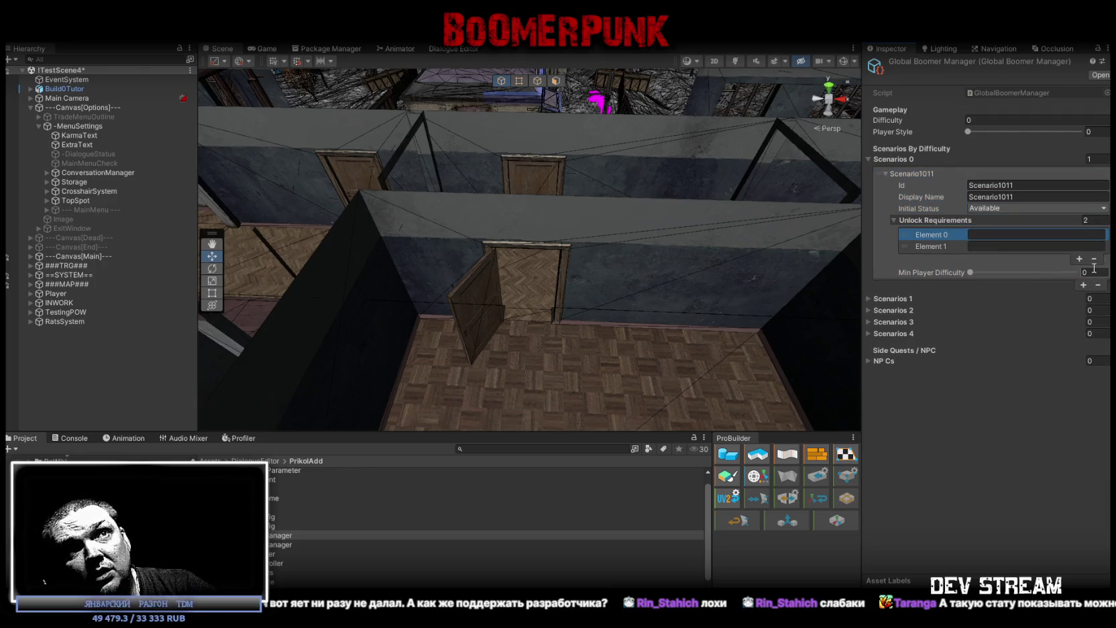
click(1094, 259)
click(1094, 248)
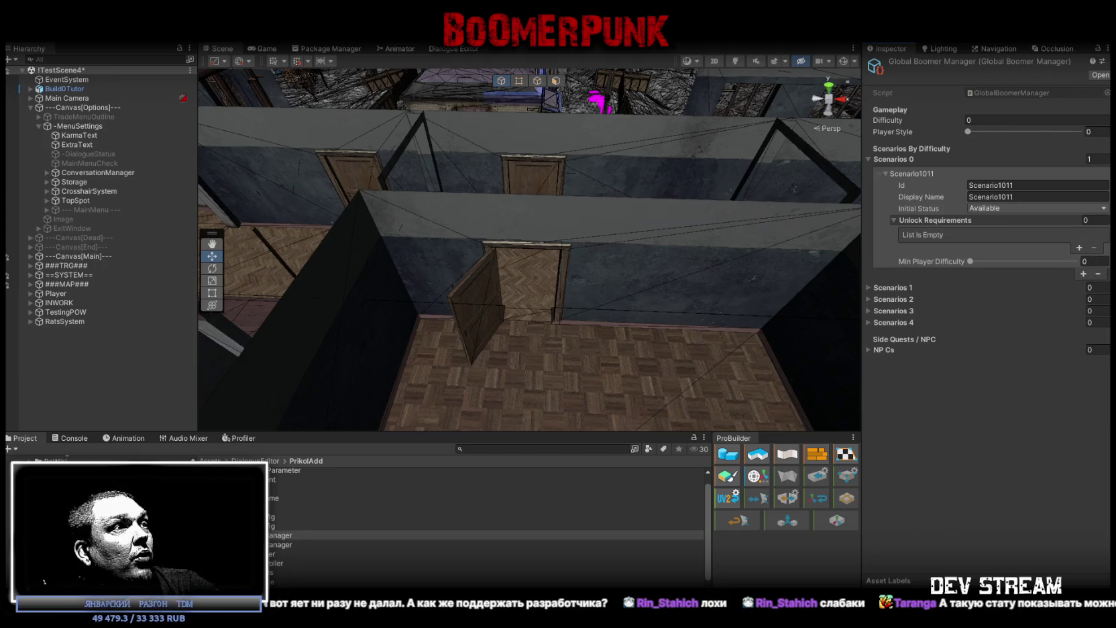
Step: Inspect Final Status Config, then select -MenuSettings and expand its Global Int Manager
click(303, 516)
scroll(938, 451, down, 5)
scroll(939, 452, up, 5)
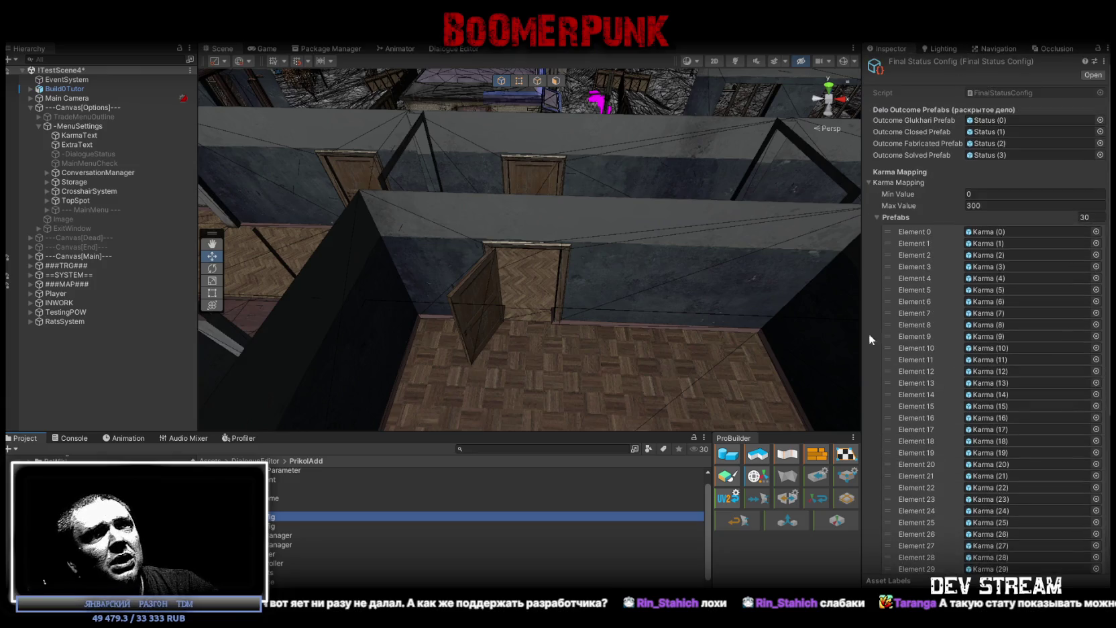
click(282, 535)
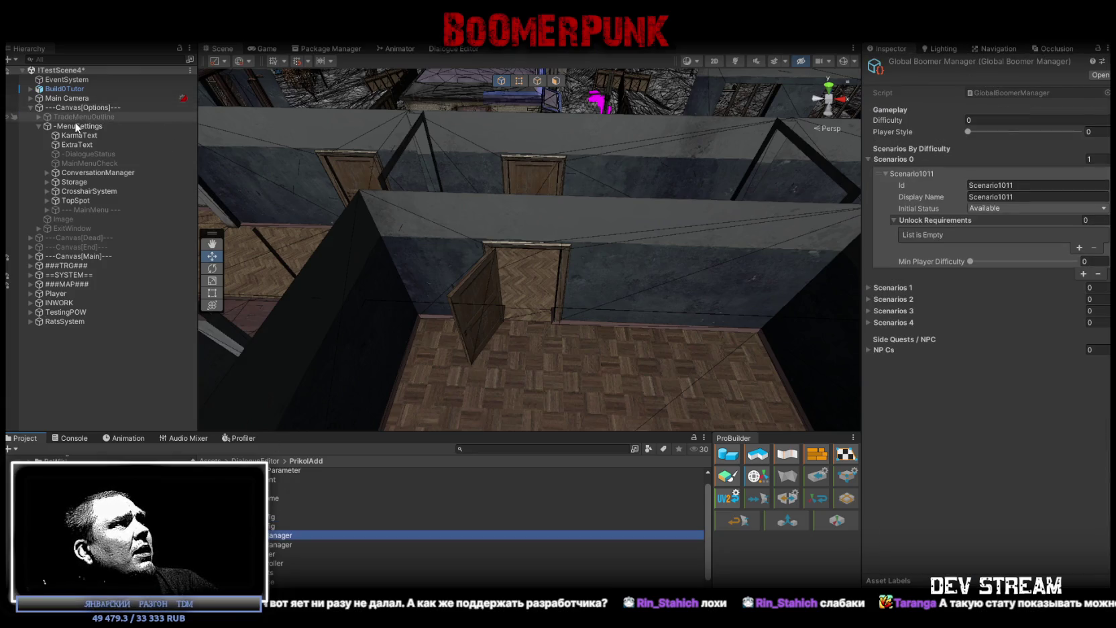
click(79, 126)
scroll(926, 394, down, 1)
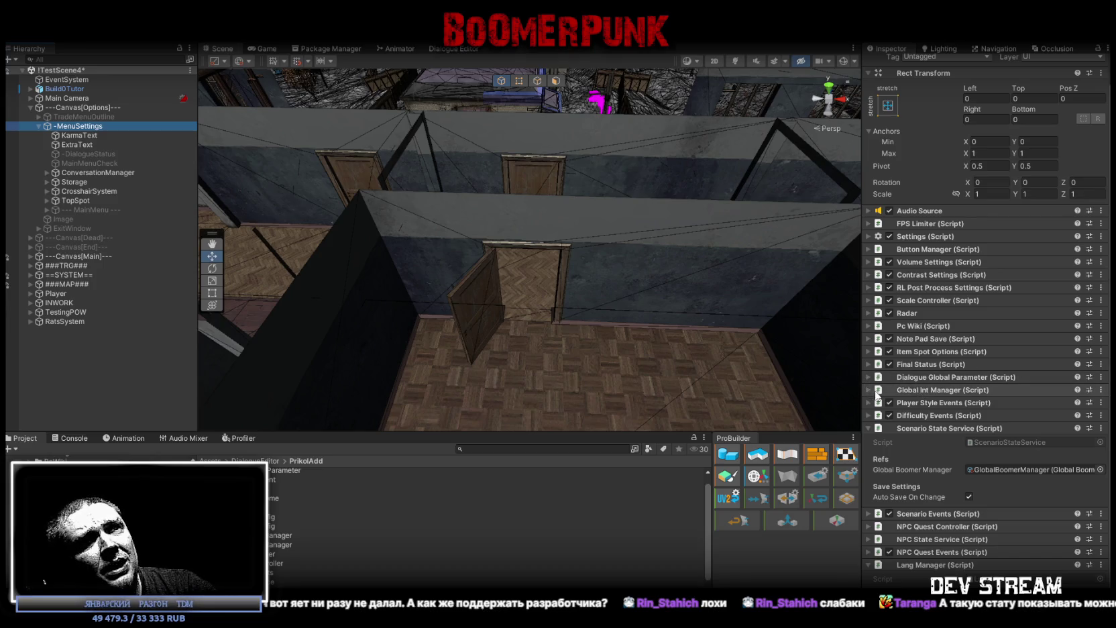
click(942, 390)
scroll(979, 409, down, 5)
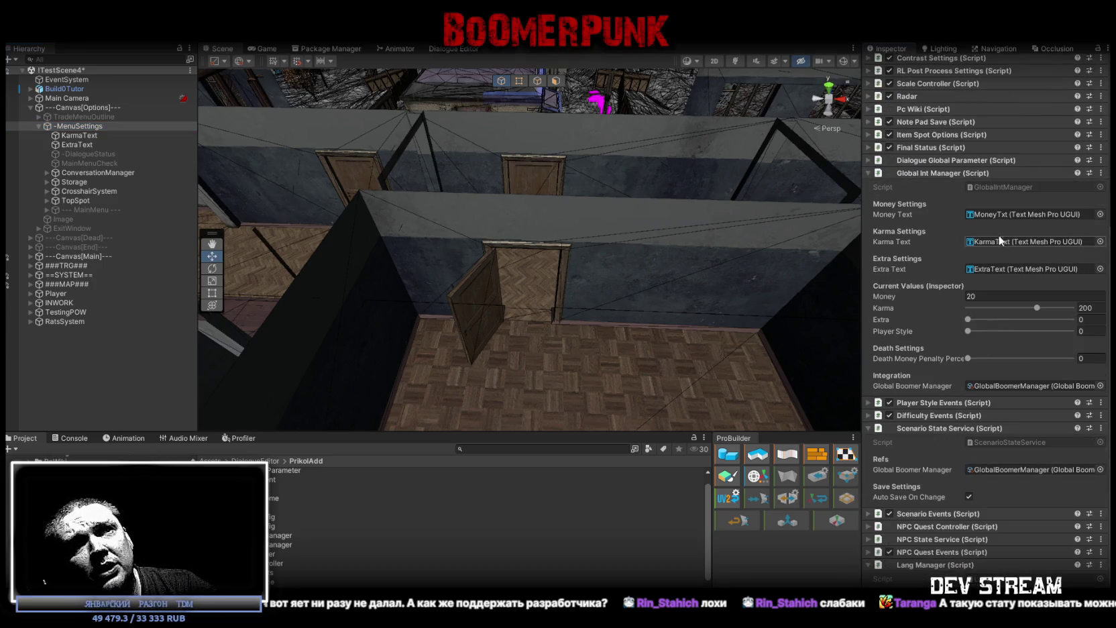
scroll(969, 317, up, 2)
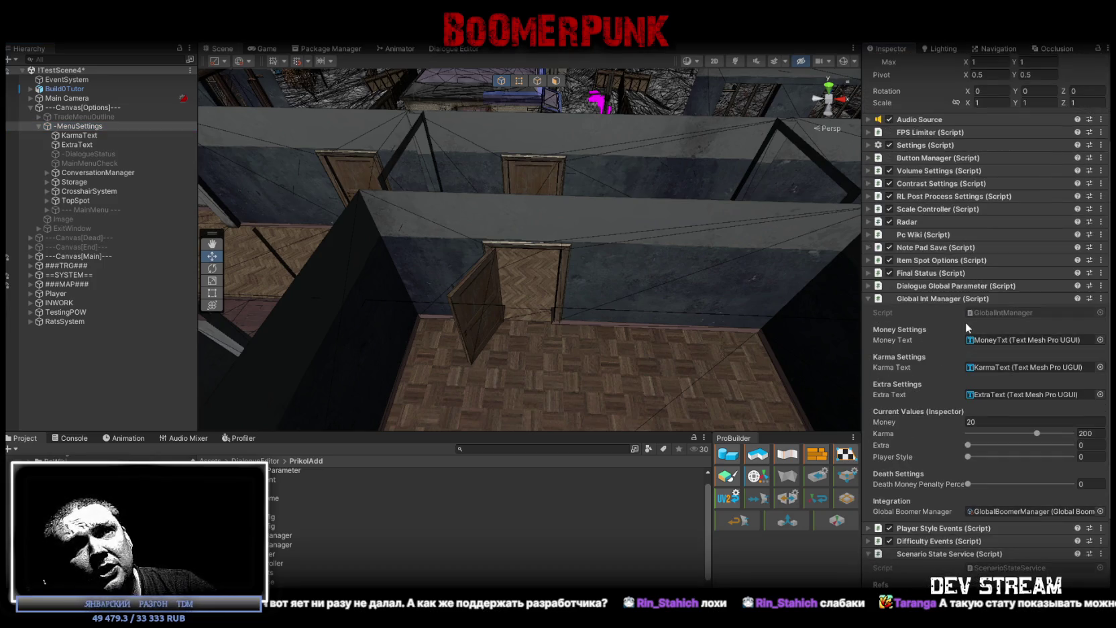
Step: Review the Dialogue Global Parameter list, leaving its Bool List size at 17
click(869, 286)
scroll(990, 353, down, 4)
scroll(1006, 249, down, 8)
scroll(985, 369, up, 3)
scroll(1015, 192, up, 6)
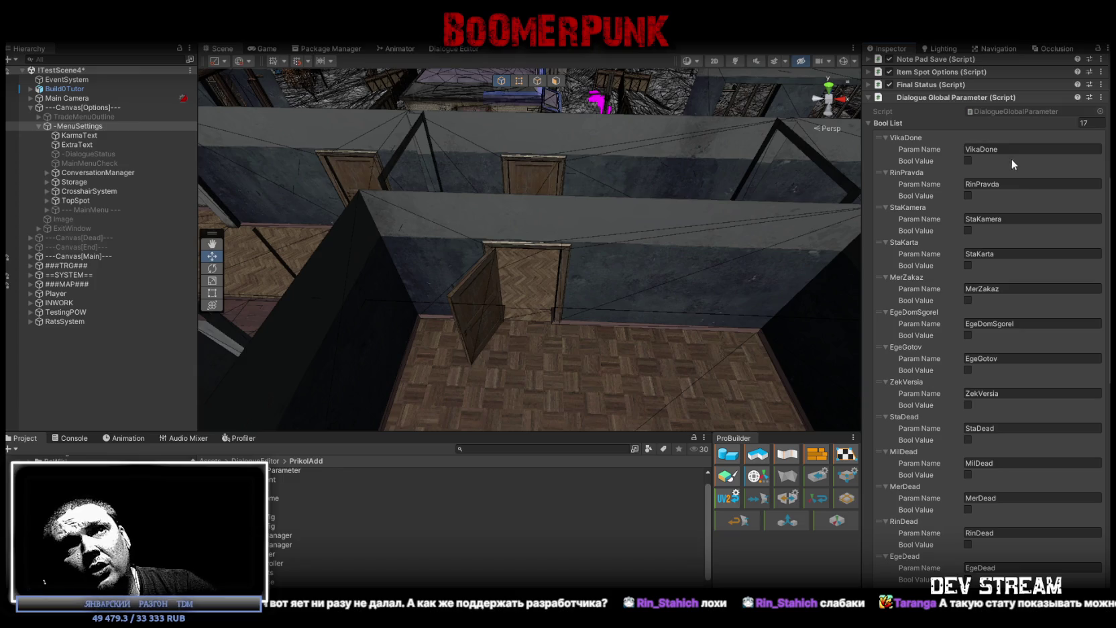
scroll(984, 277, down, 5)
scroll(970, 399, down, 4)
scroll(966, 182, up, 5)
scroll(924, 196, up, 6)
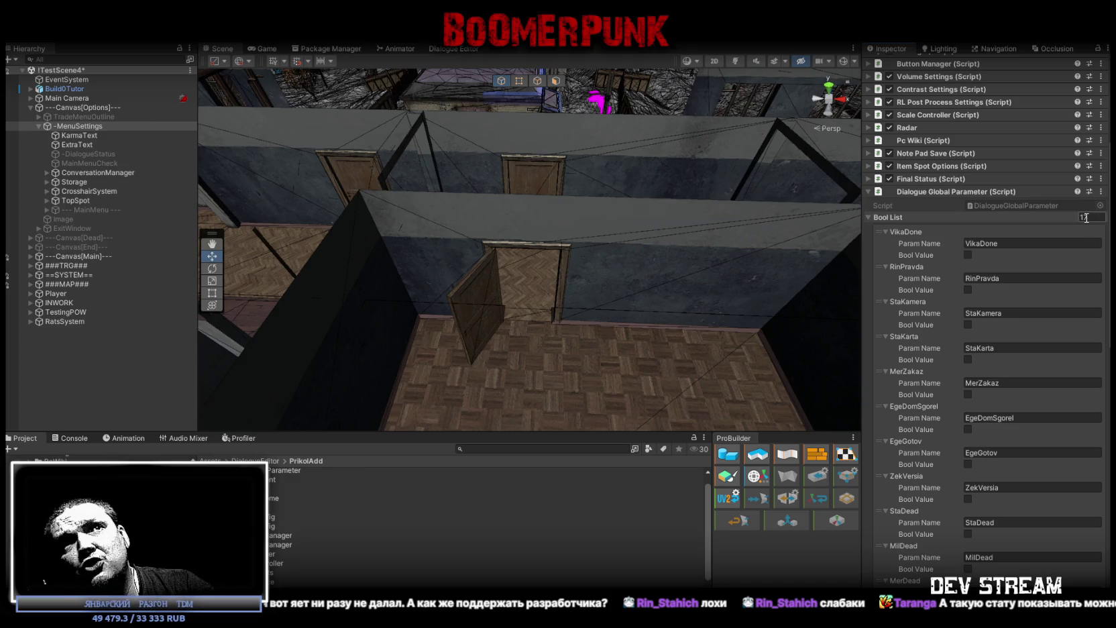
key(Return)
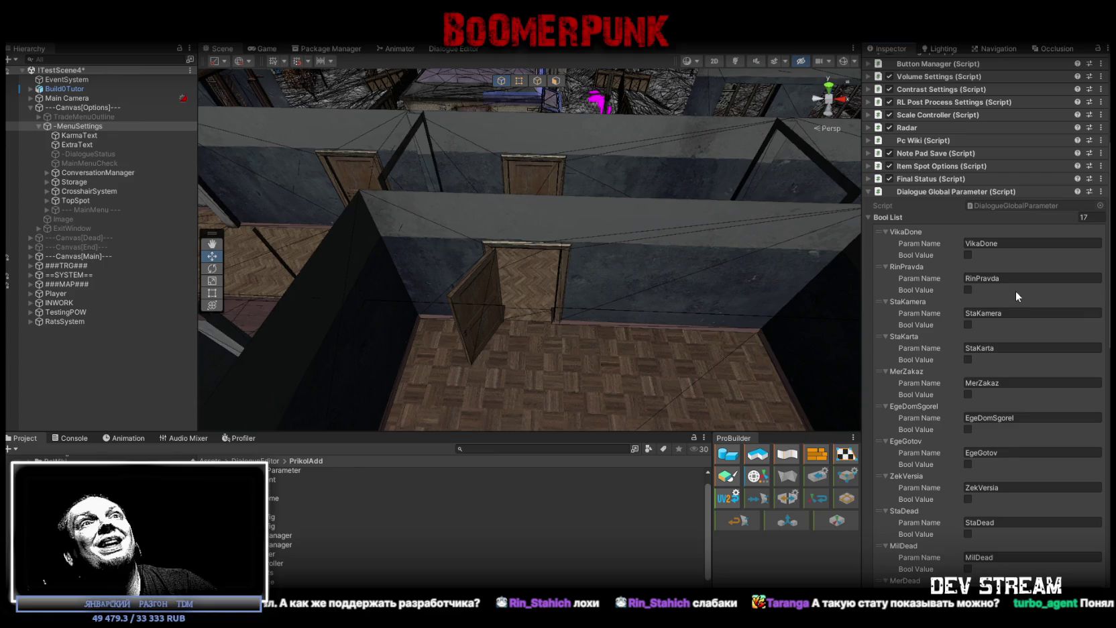
scroll(1016, 299, up, 3)
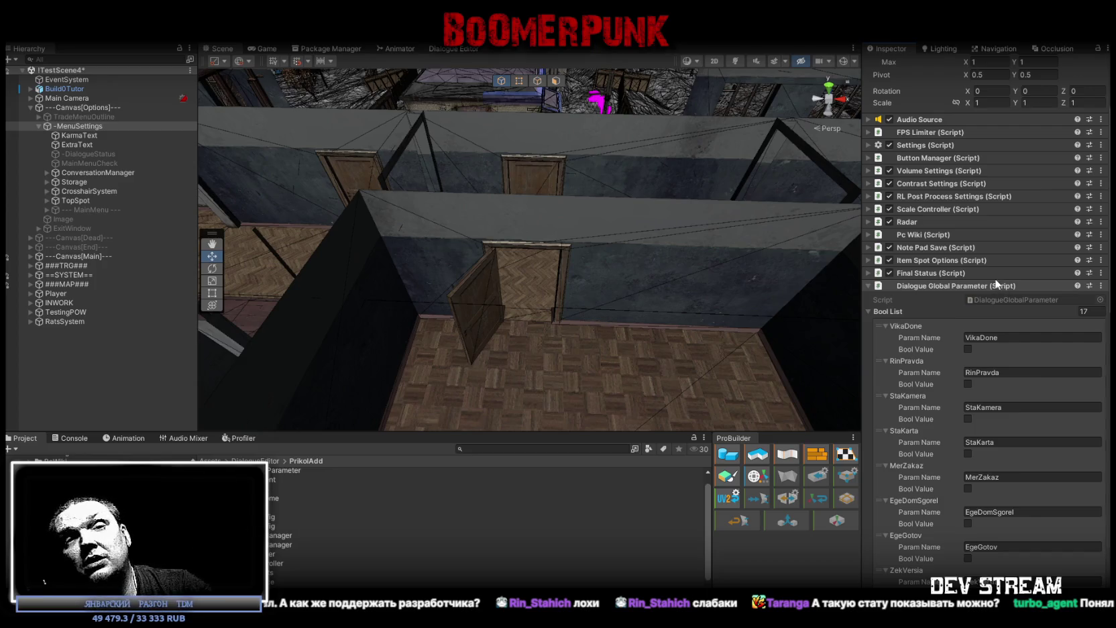
scroll(1009, 197, down, 1)
scroll(1011, 198, down, 2)
scroll(1009, 198, up, 1)
scroll(1010, 198, up, 1)
Step: Collapse the list, save ITestScene4, and switch to the Steamworks sales report
click(869, 254)
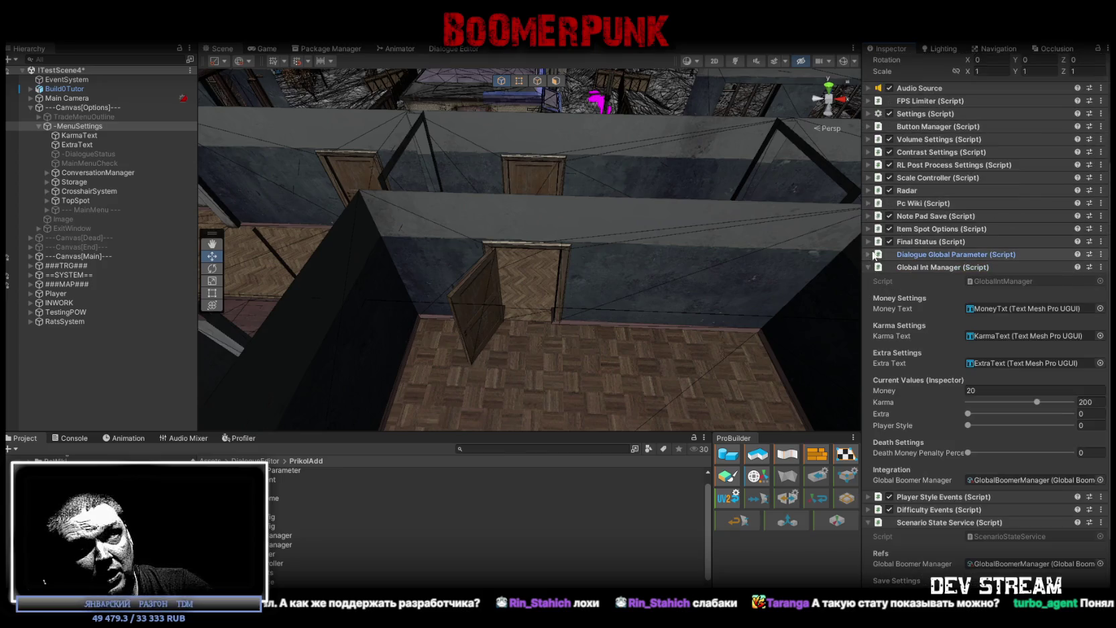
scroll(871, 268, up, 4)
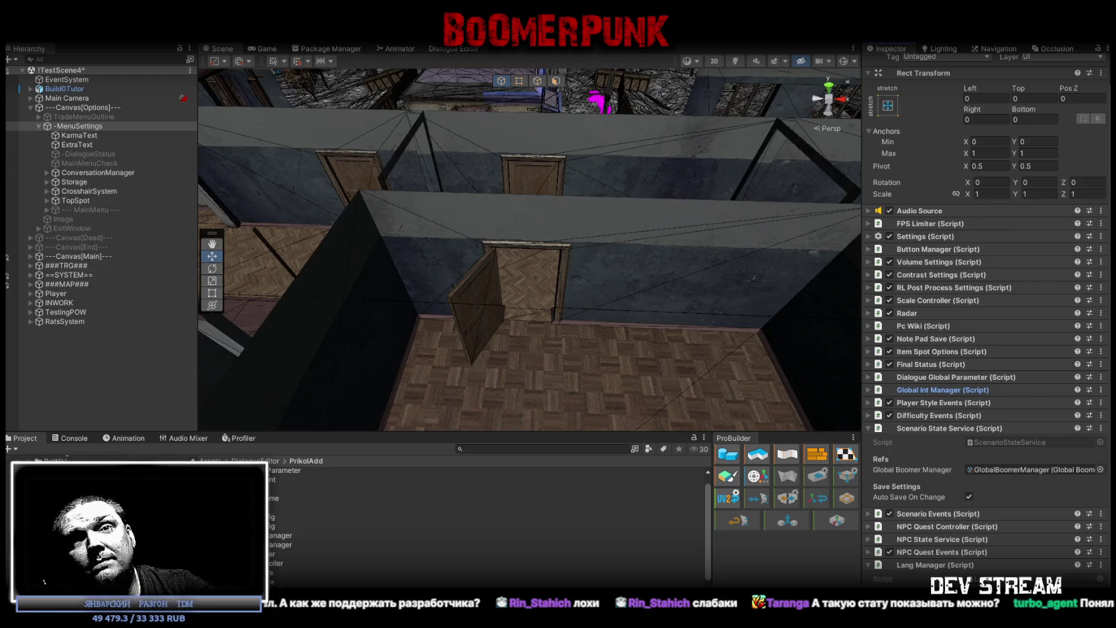
key(ctrl+s)
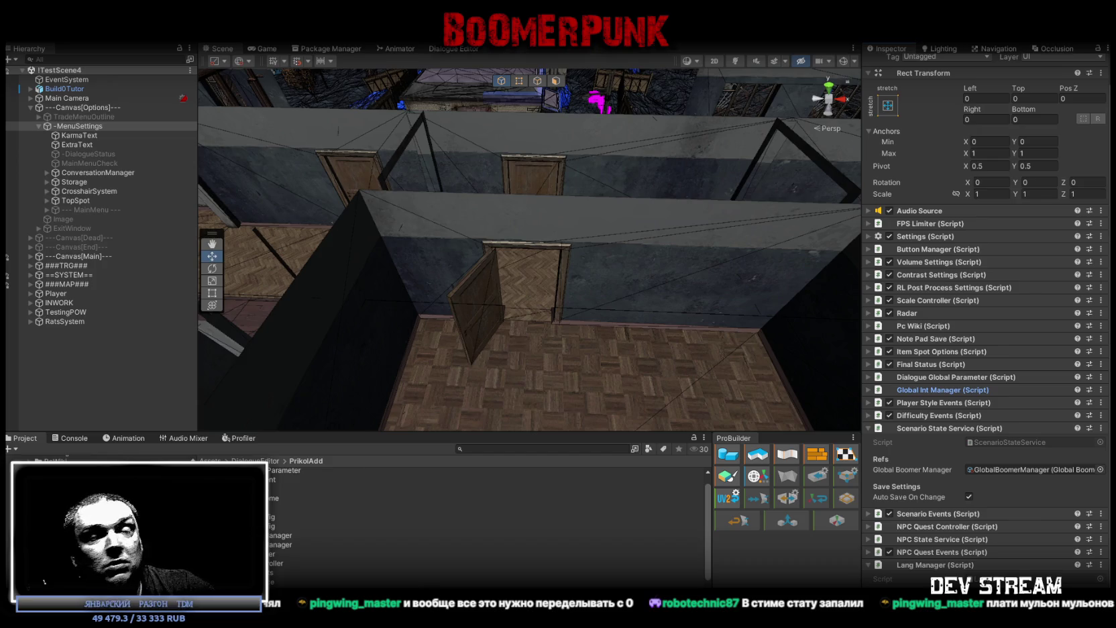
key(alt+Tab)
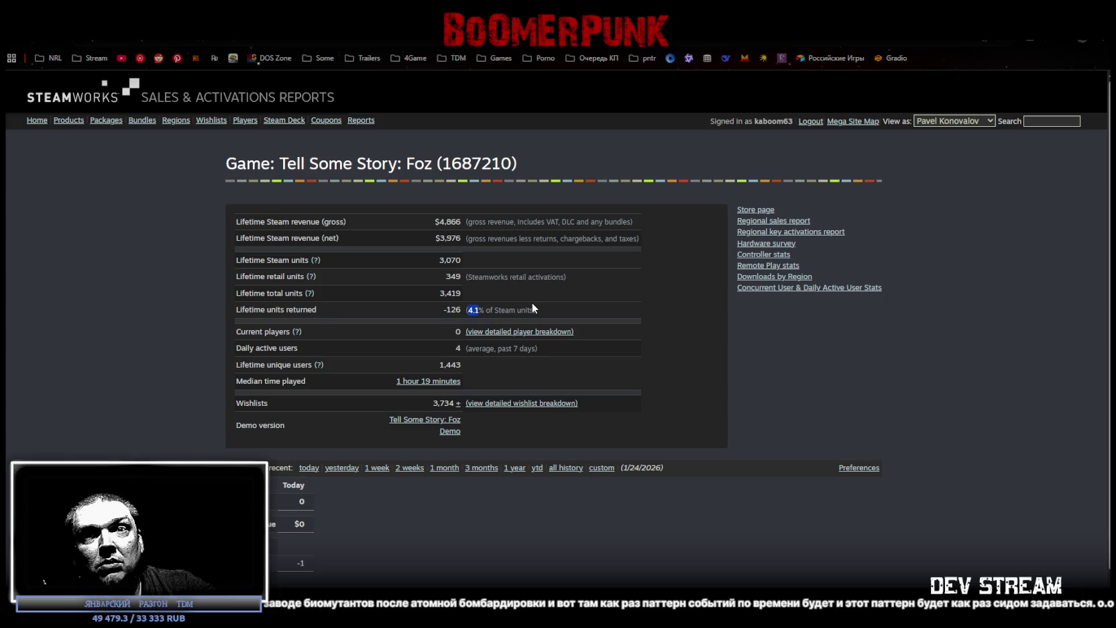
Step: Highlight Foz's app id 1687210 and net revenue 3,976, then return to Unity
click(656, 299)
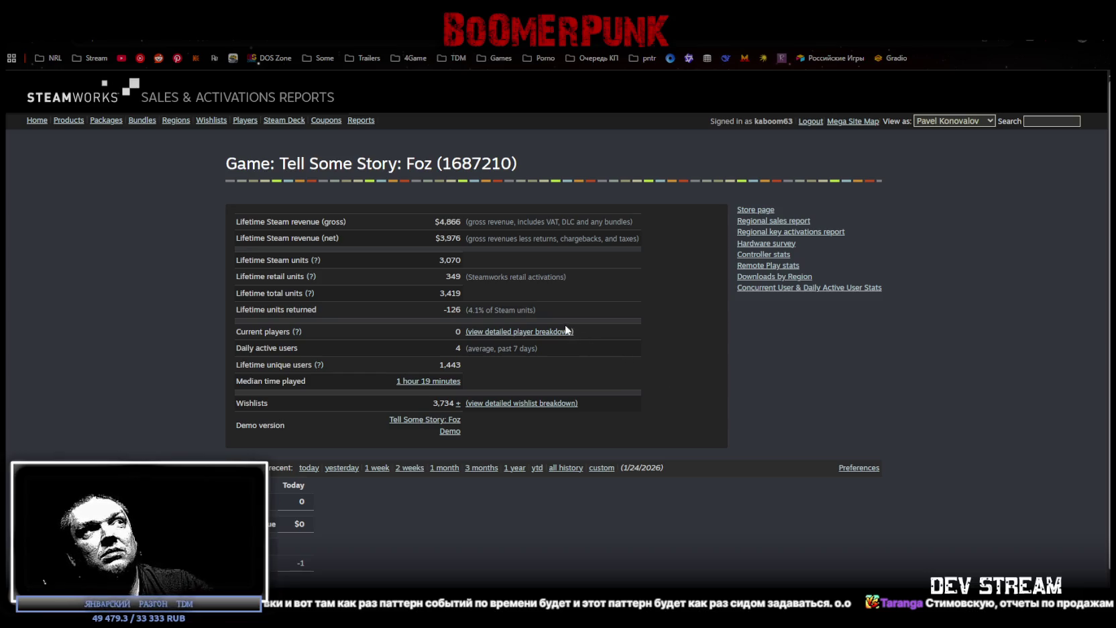
drag(452, 164, 513, 163)
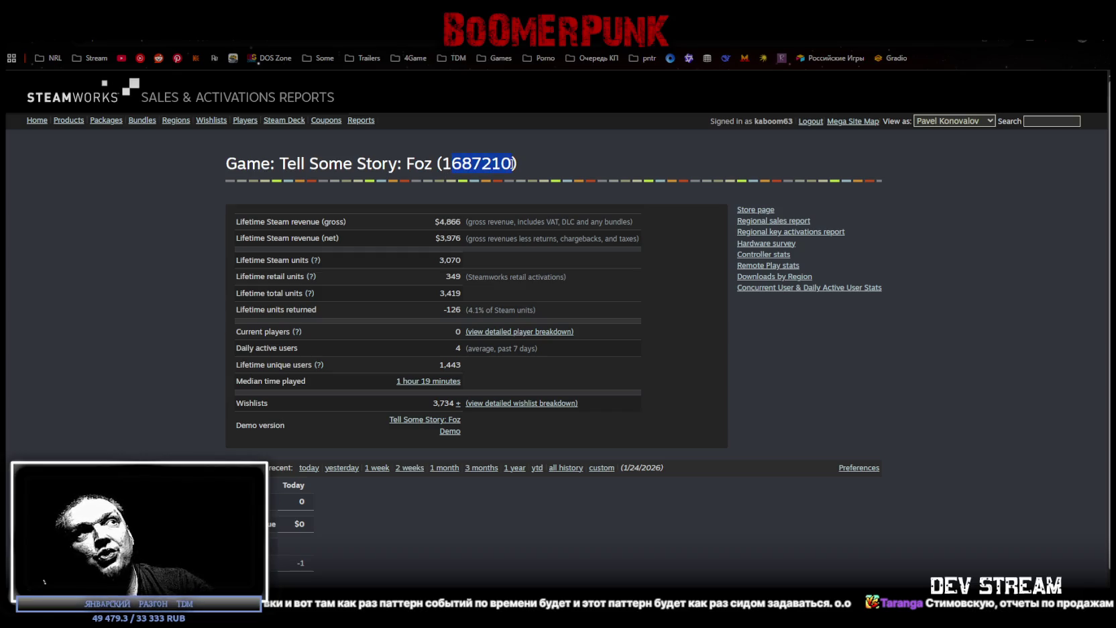
click(446, 163)
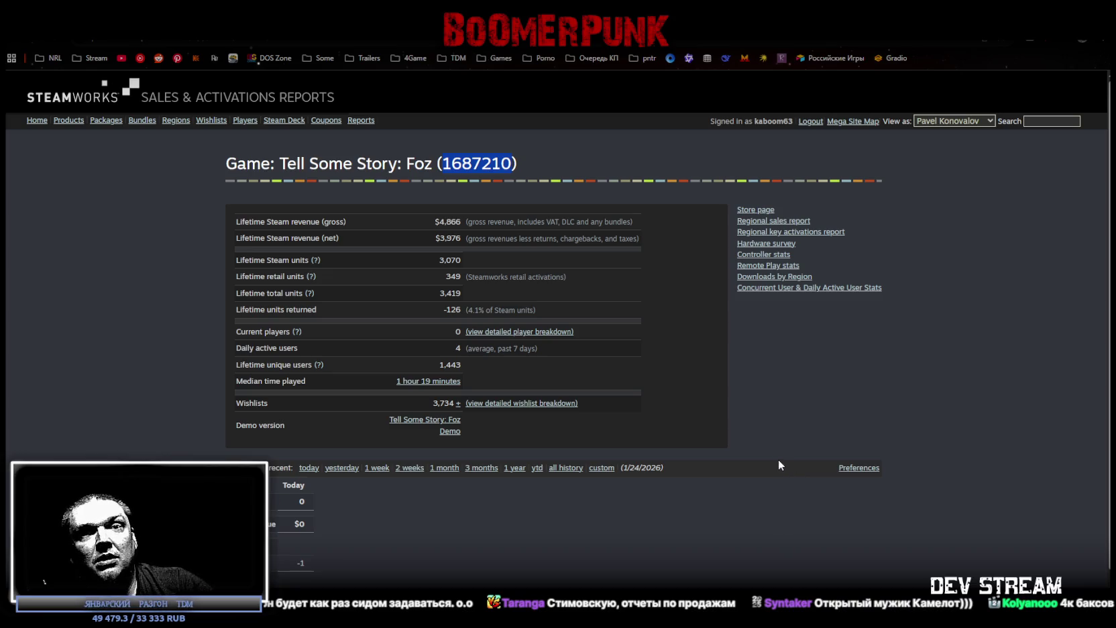
drag(440, 238, 459, 240)
click(459, 239)
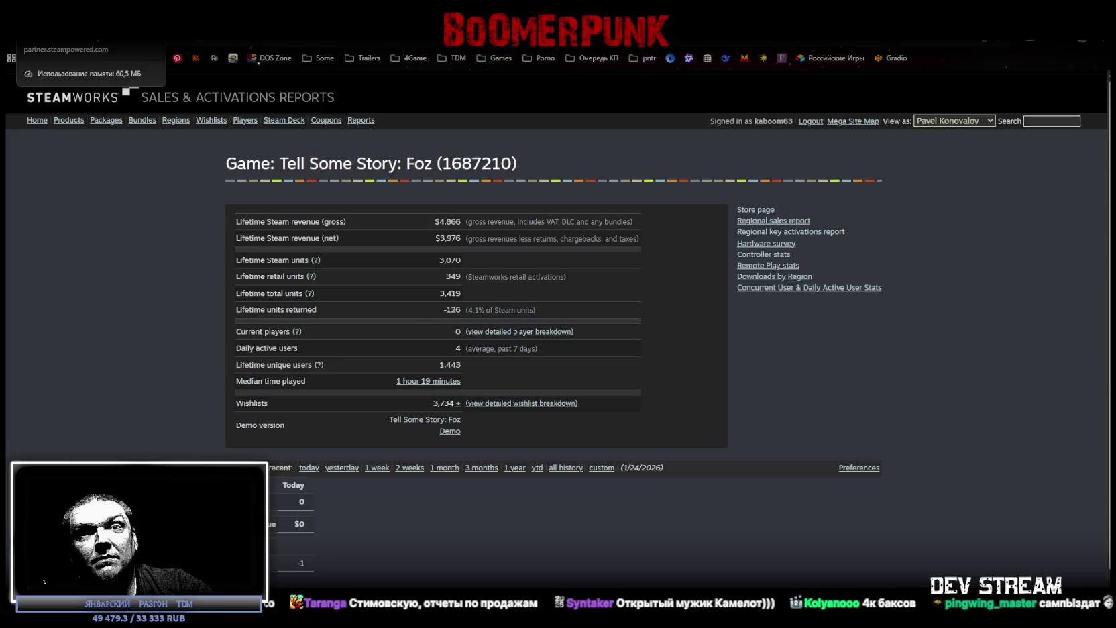
key(alt+Tab)
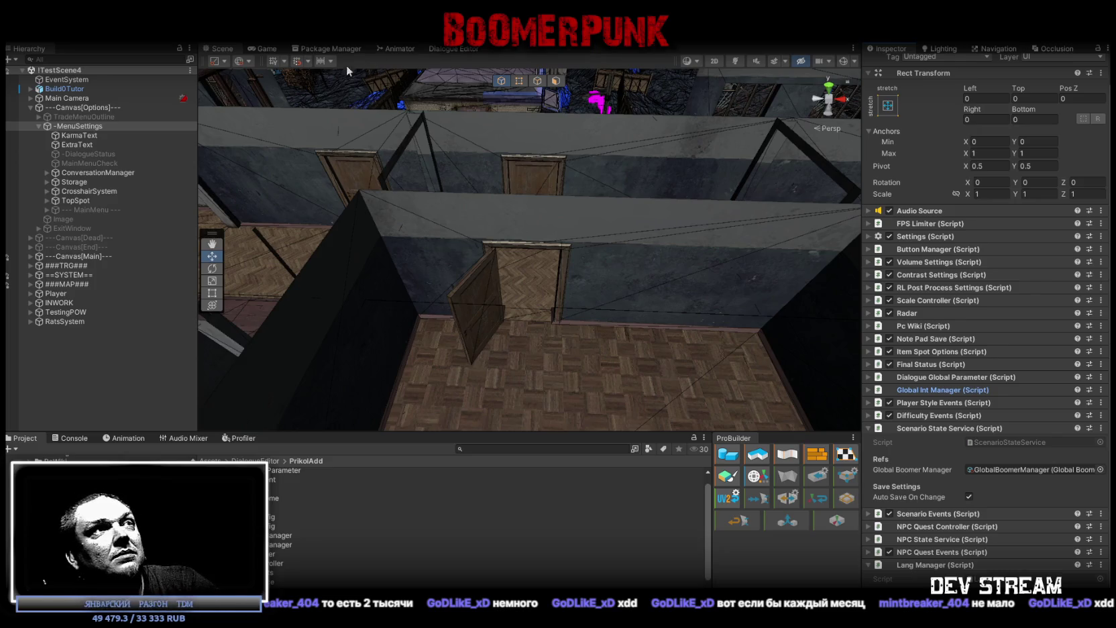
Step: Pull the Scene camera back to a whole-level overview, then switch to Blockbench
mouse_move(632, 293)
right_down()
mouse_move(641, 303)
mouse_move(627, 267)
mouse_move(412, 179)
mouse_move(793, 230)
mouse_move(698, 249)
mouse_move(232, 245)
mouse_move(401, 263)
right_up()
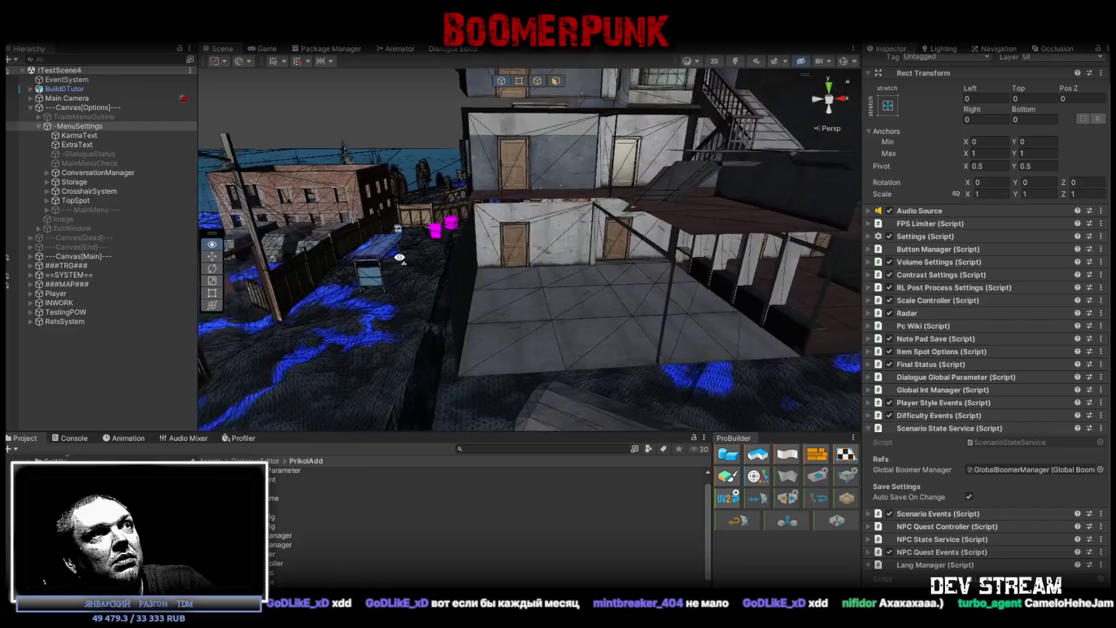
key(alt+Tab)
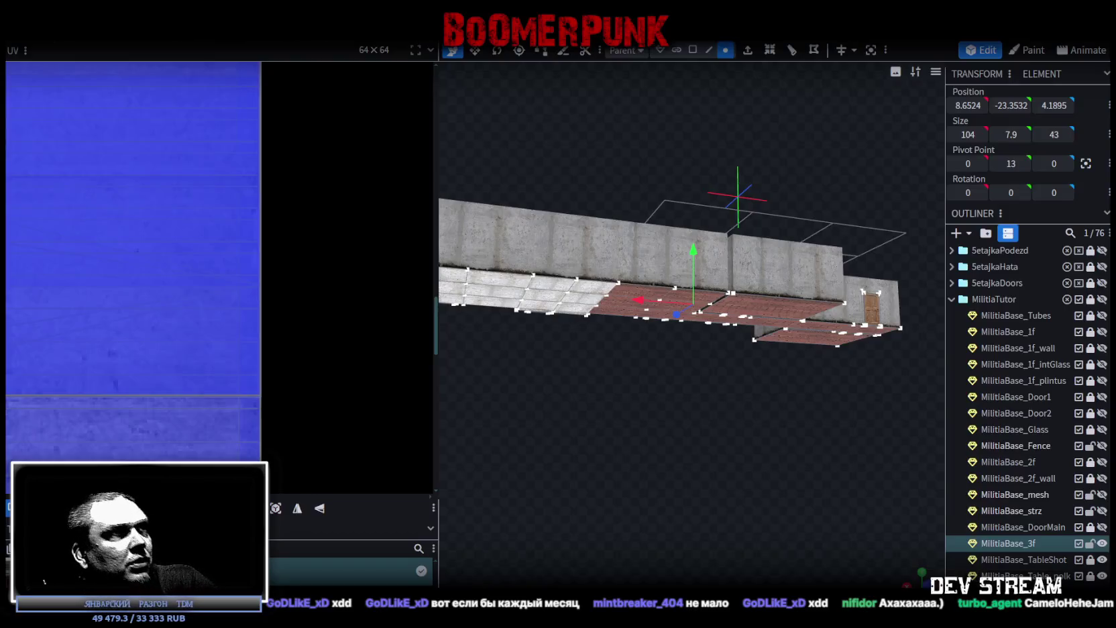
Step: Select the building's large lower box and save the model as Build0Tutor.bbmodel
mouse_move(639, 417)
mouse_down()
mouse_move(648, 405)
mouse_move(547, 451)
mouse_move(717, 459)
mouse_move(698, 444)
mouse_move(680, 451)
mouse_move(786, 425)
mouse_up()
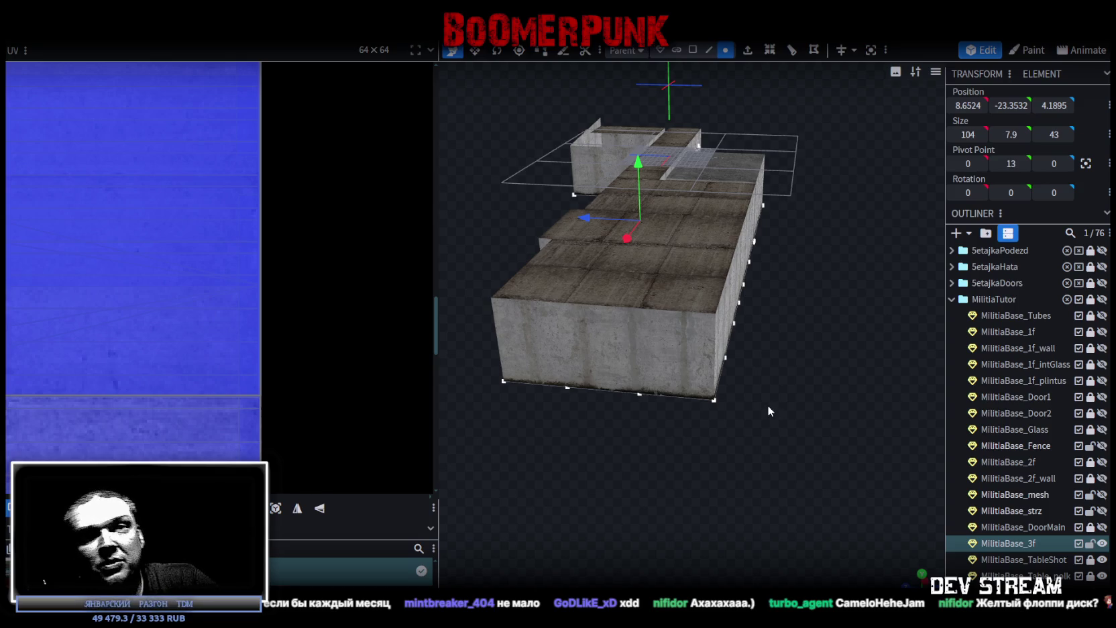
click(647, 340)
mouse_move(628, 352)
mouse_down()
mouse_move(660, 488)
mouse_move(748, 482)
mouse_move(728, 479)
mouse_move(737, 448)
mouse_move(680, 453)
mouse_move(673, 441)
mouse_move(624, 432)
mouse_move(519, 363)
mouse_up()
key(ctrl+s)
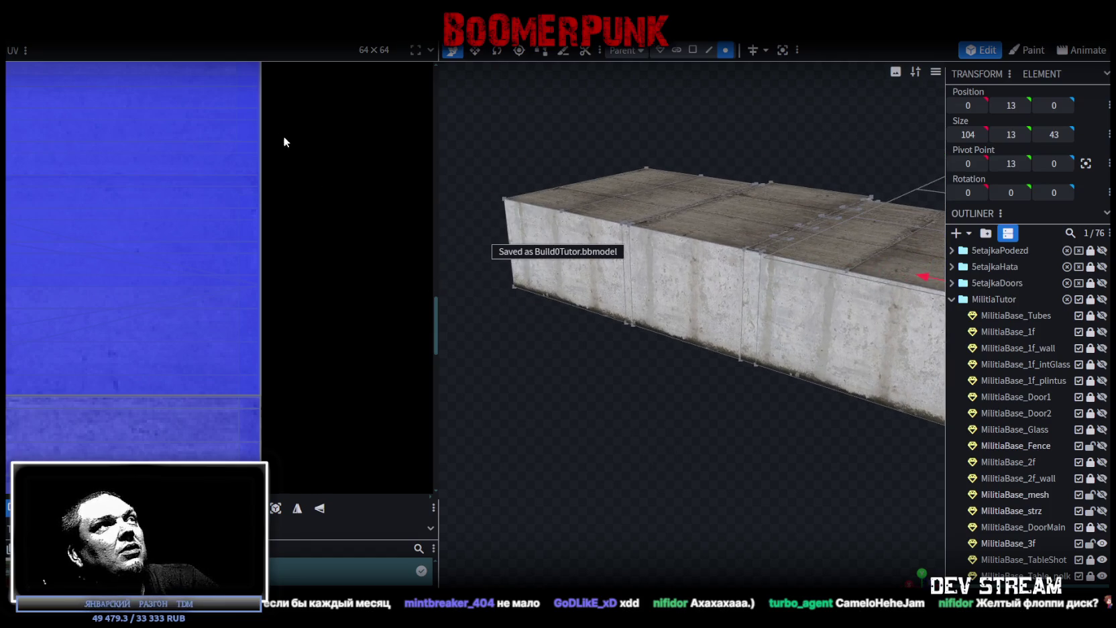
Step: Widen the 3D viewport past the UV panel, clear the selection, and view the floor overhead
drag(441, 272, 313, 275)
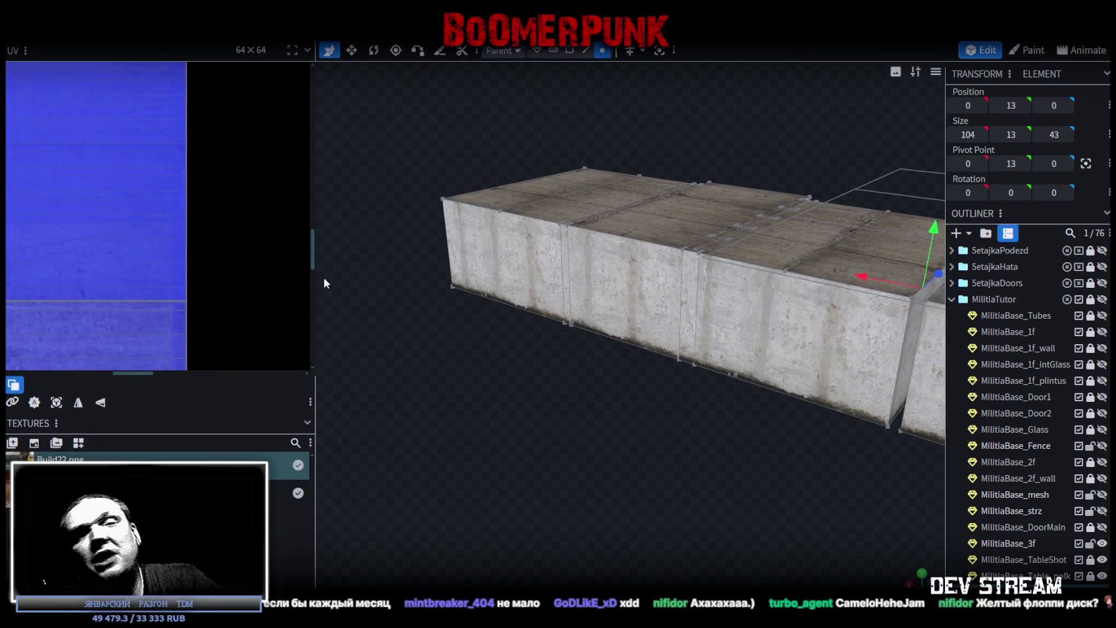
mouse_move(624, 407)
mouse_down()
mouse_move(715, 496)
mouse_move(553, 374)
mouse_move(511, 402)
mouse_move(573, 399)
mouse_move(466, 387)
mouse_move(495, 276)
mouse_move(510, 331)
mouse_up()
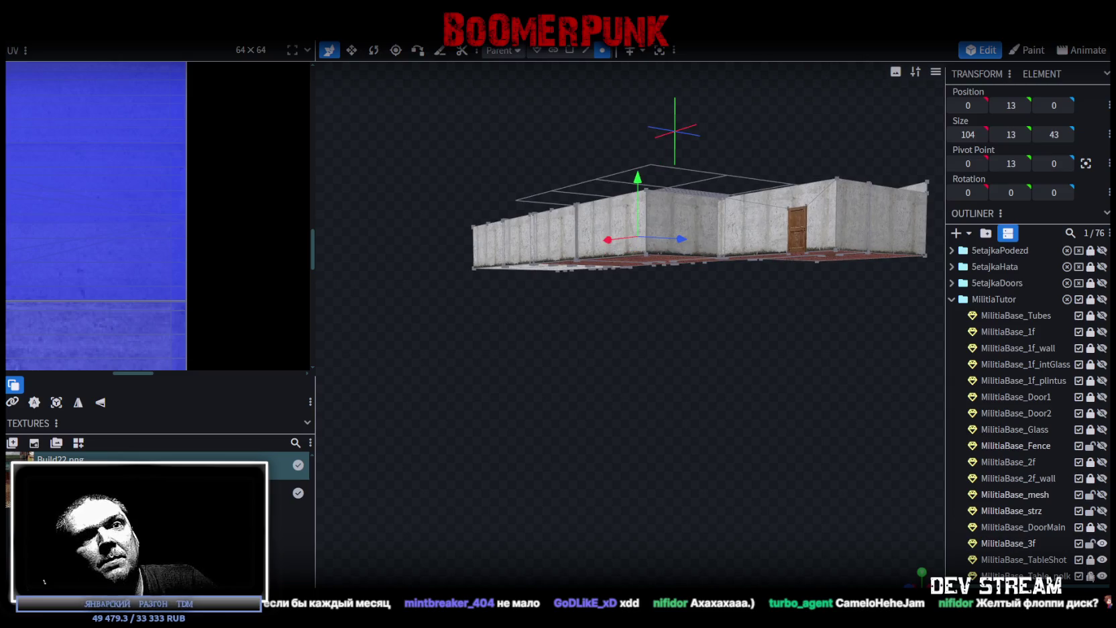
click(698, 403)
mouse_move(697, 402)
mouse_down()
mouse_move(701, 411)
mouse_move(716, 339)
mouse_move(572, 336)
mouse_up()
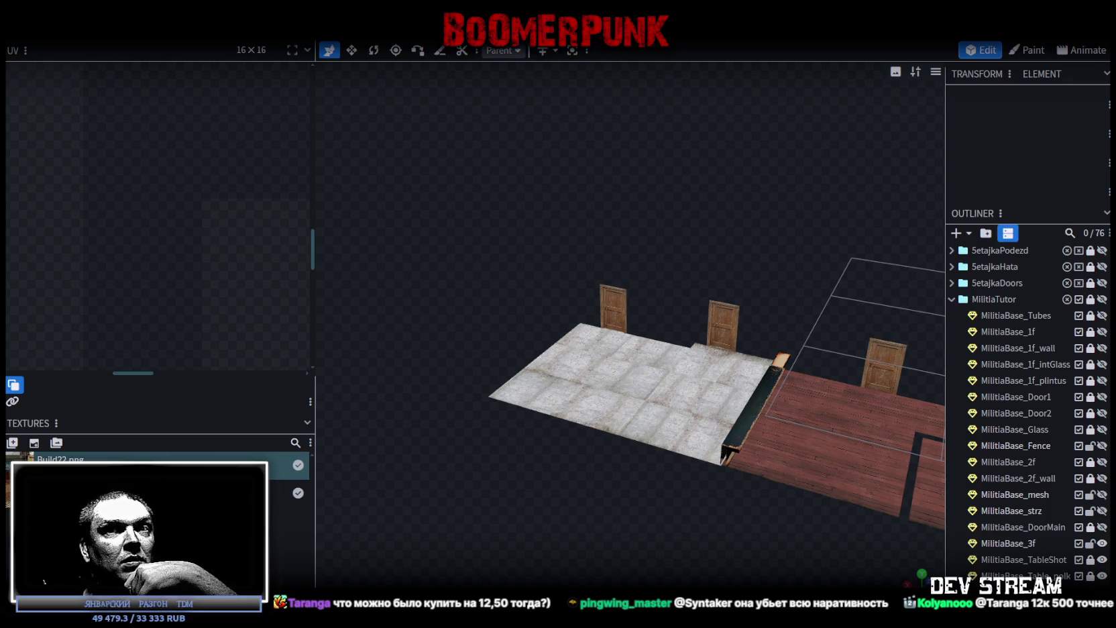
Step: Select the MilitiaBase_3f floor piece and pick one of its edges
mouse_move(820, 328)
mouse_down()
mouse_move(577, 492)
mouse_move(579, 368)
mouse_up()
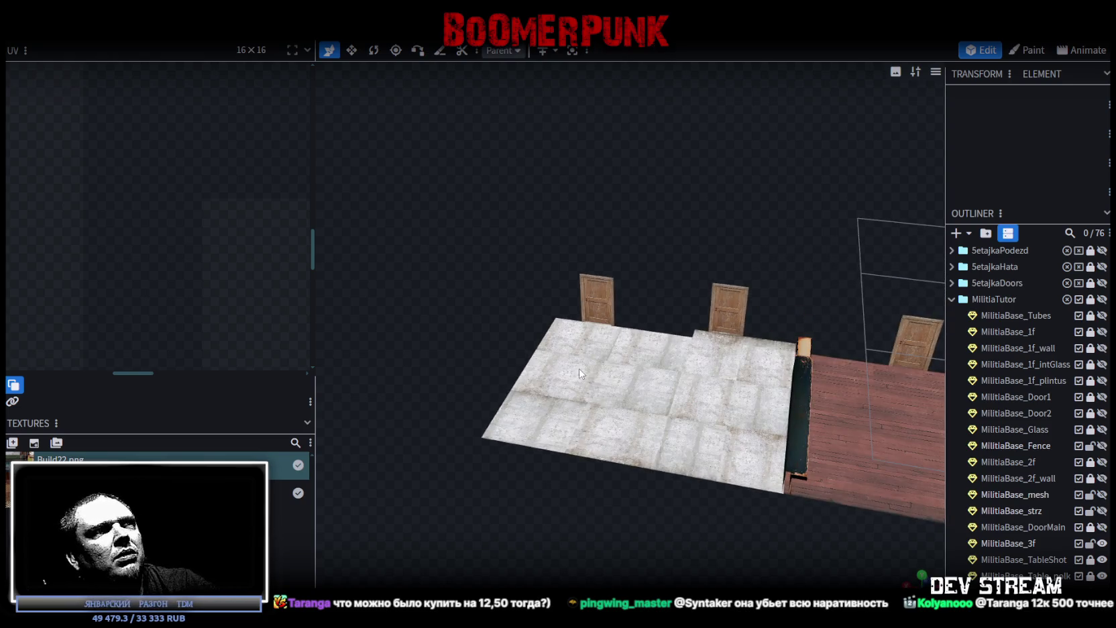
click(578, 368)
drag(532, 510, 527, 491)
click(586, 50)
click(549, 378)
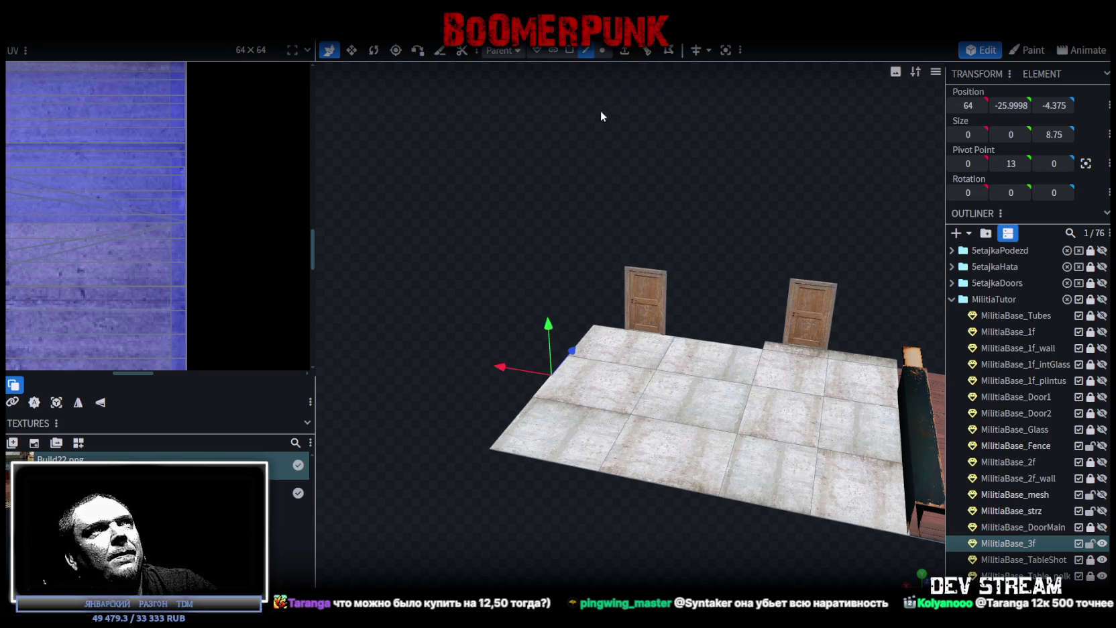
drag(601, 112, 616, 102)
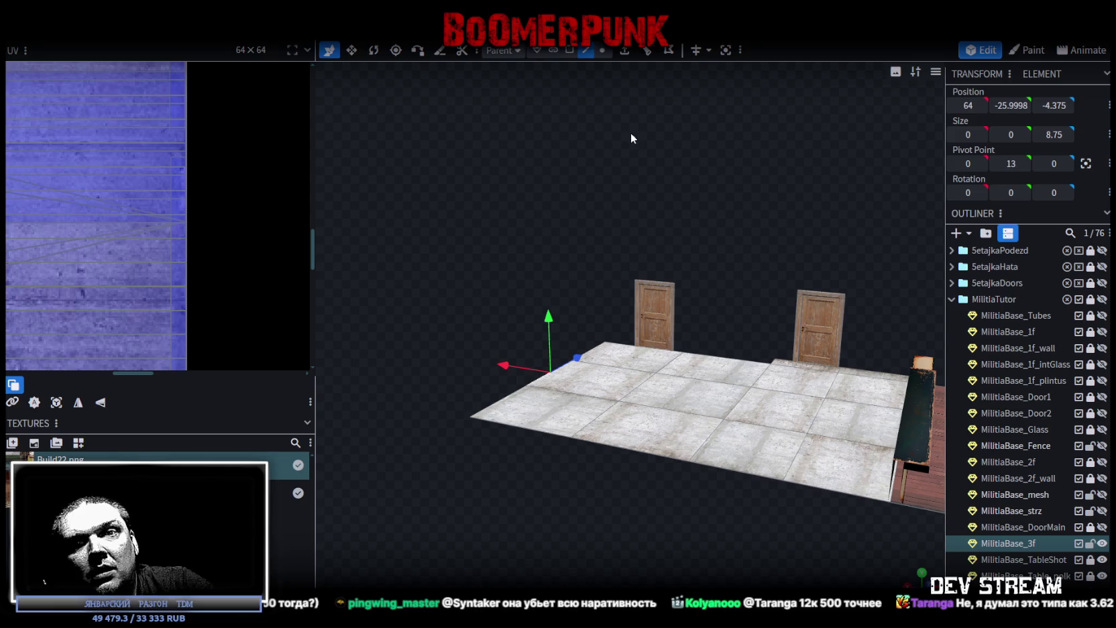
scroll(523, 265, up, 2)
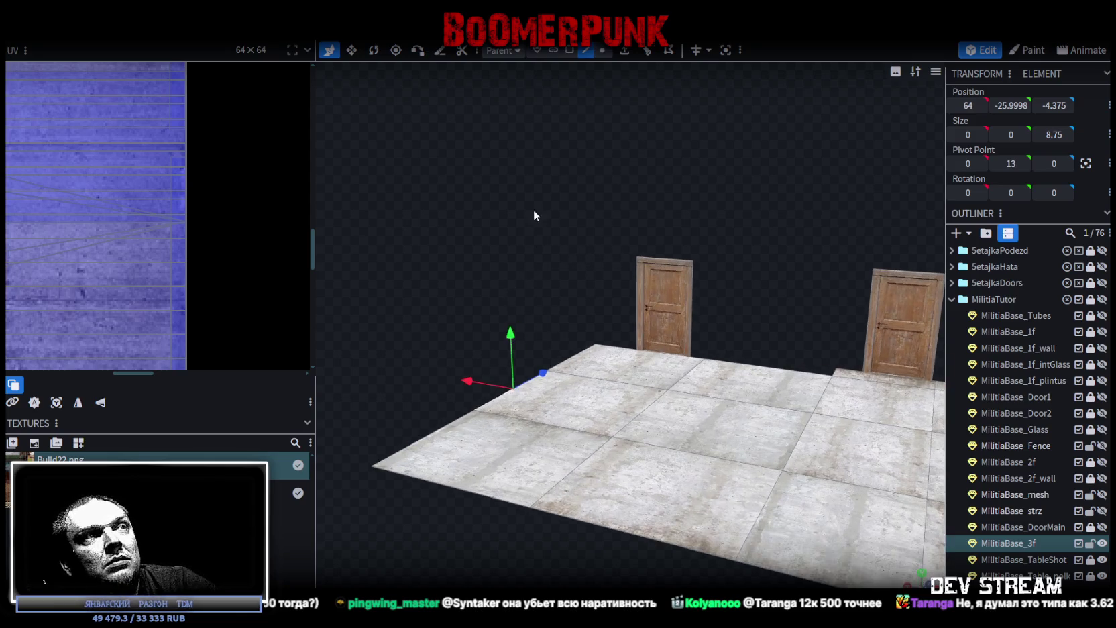
scroll(534, 214, up, 2)
Step: Extrude the face straight up along Y+ with a height of 6
click(621, 54)
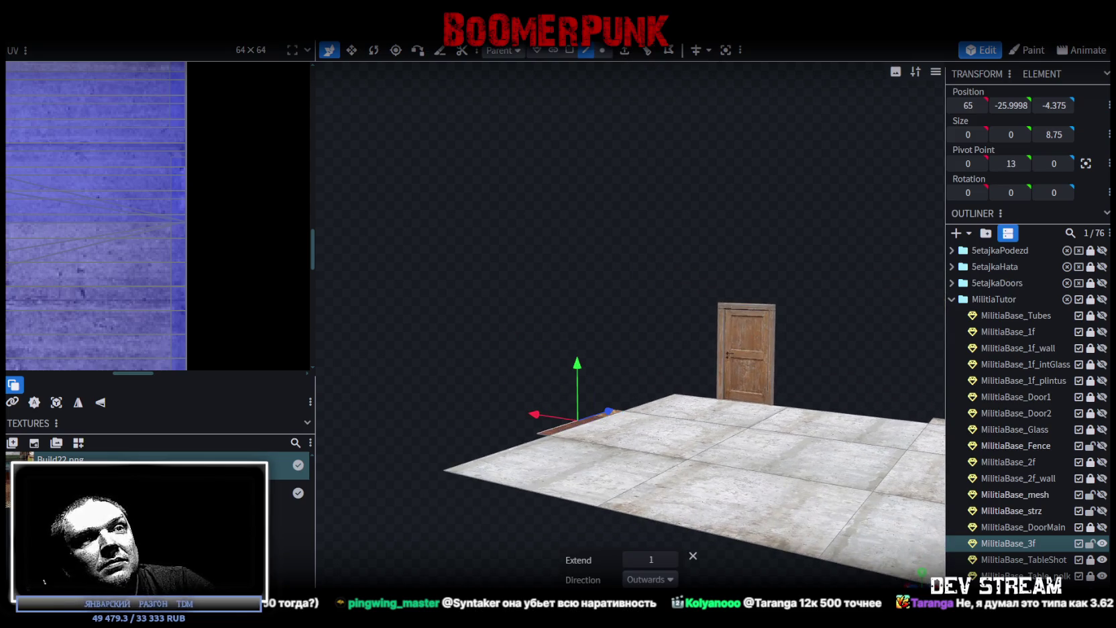
click(671, 581)
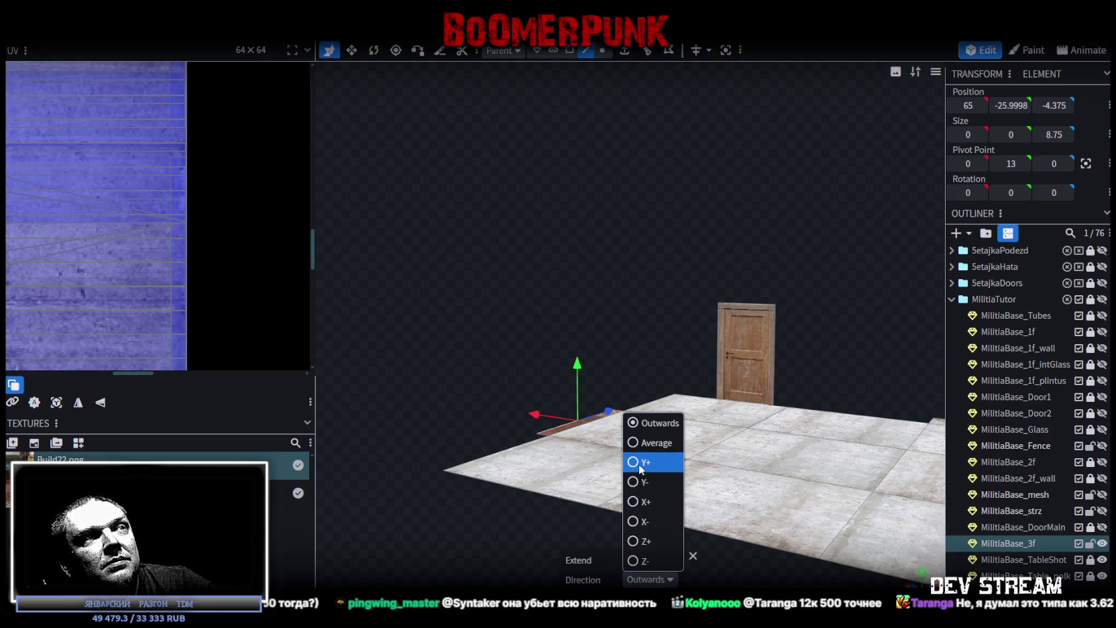
click(641, 462)
mouse_move(666, 562)
mouse_down()
mouse_move(701, 338)
mouse_move(527, 387)
mouse_up()
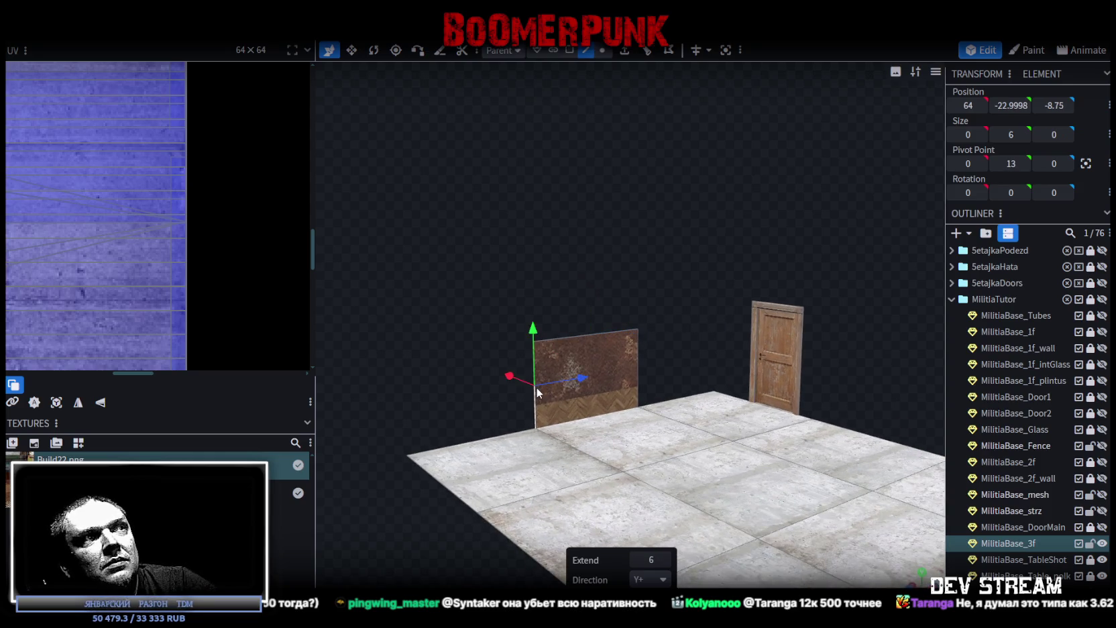
Step: Add a loop cut across the new wall and move one face up 3 units
click(646, 50)
scroll(602, 214, up, 2)
click(569, 49)
click(608, 412)
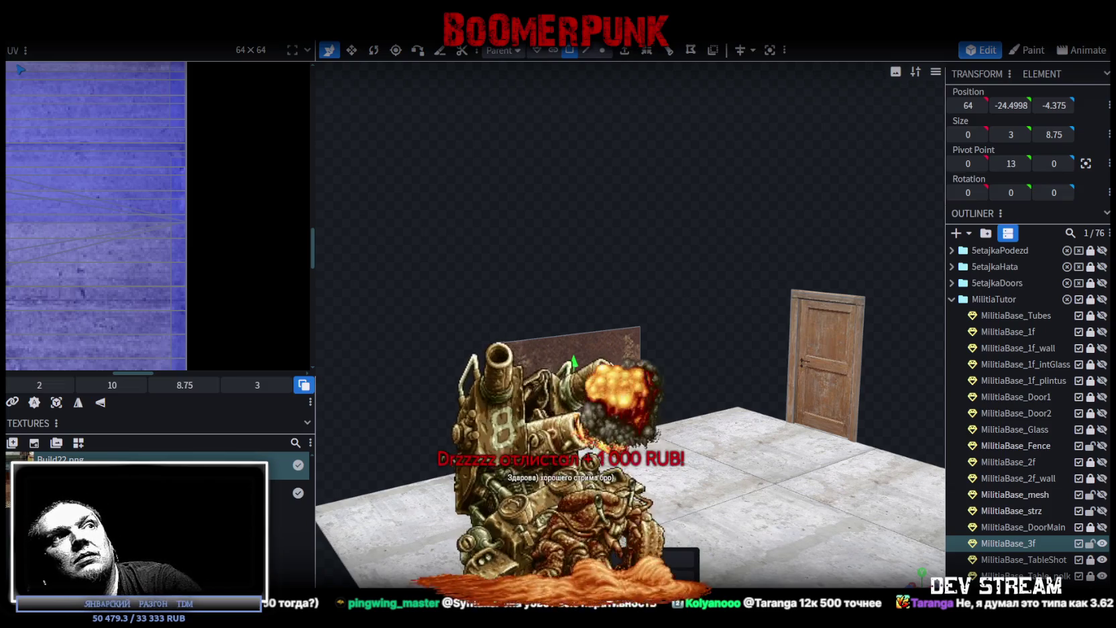
drag(574, 362, 638, 336)
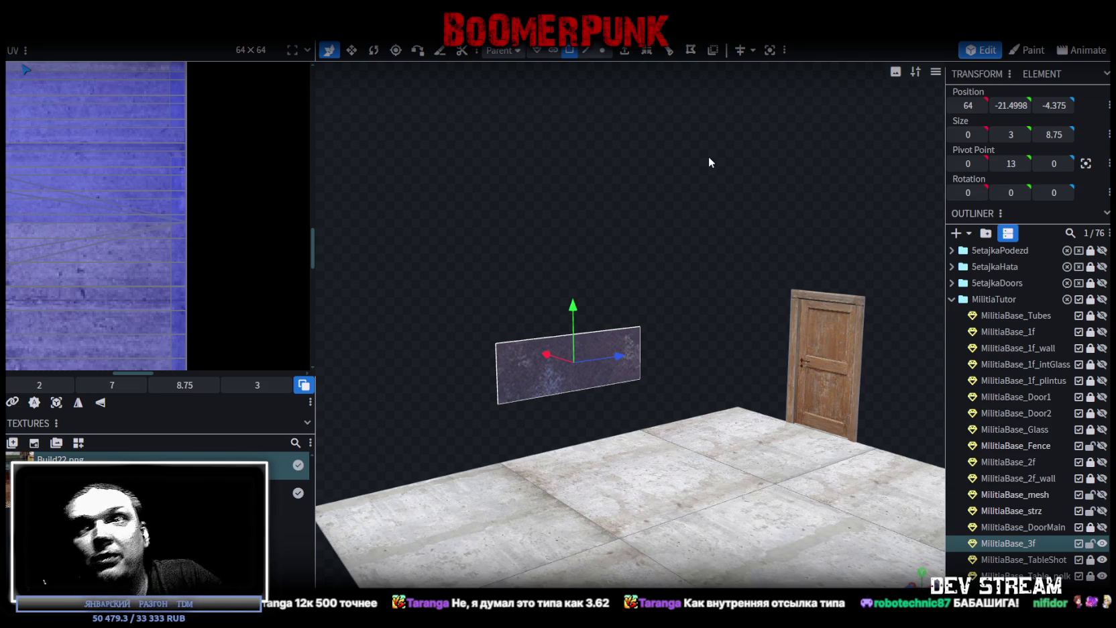
Step: Resize the plane's width from 8.75 down to 2.35
scroll(679, 230, up, 3)
right_drag(679, 231, 738, 157)
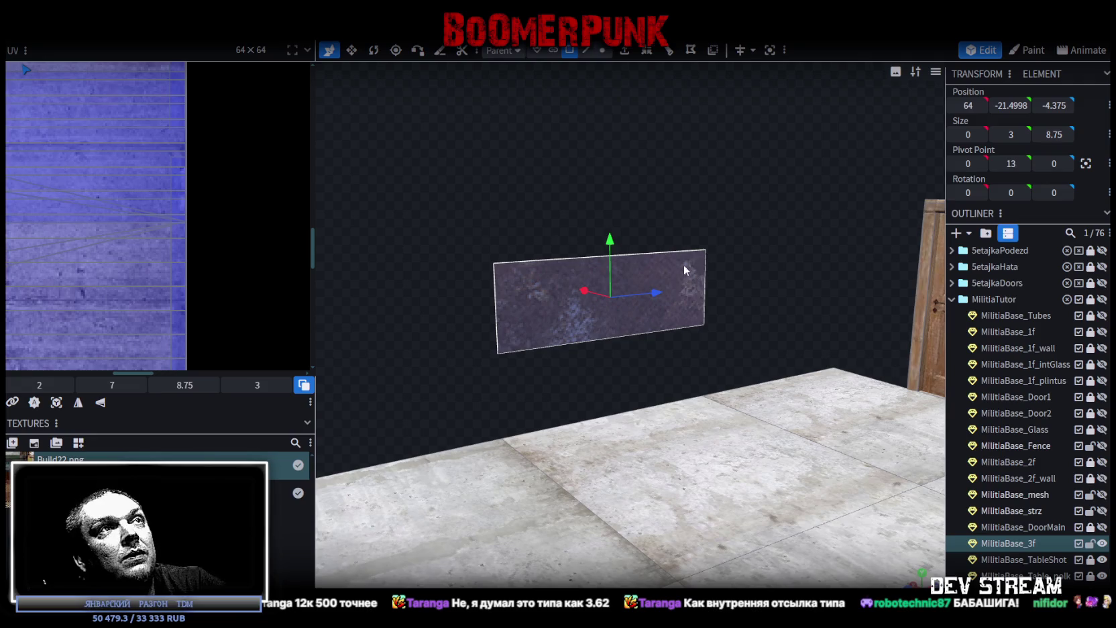
key(v)
drag(657, 292, 592, 311)
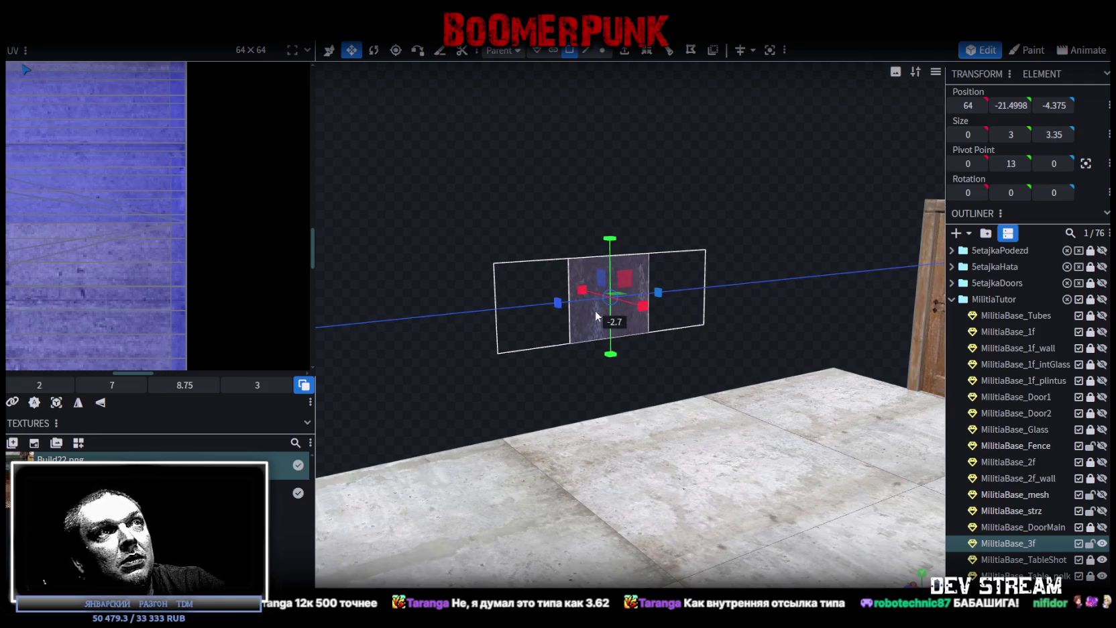
scroll(671, 305, up, 3)
scroll(657, 282, up, 2)
drag(666, 251, 652, 262)
Step: Recentre the plane's pivot and set its X position to -0.05
mouse_move(440, 321)
mouse_down()
mouse_move(503, 359)
mouse_move(573, 326)
mouse_move(543, 320)
mouse_up()
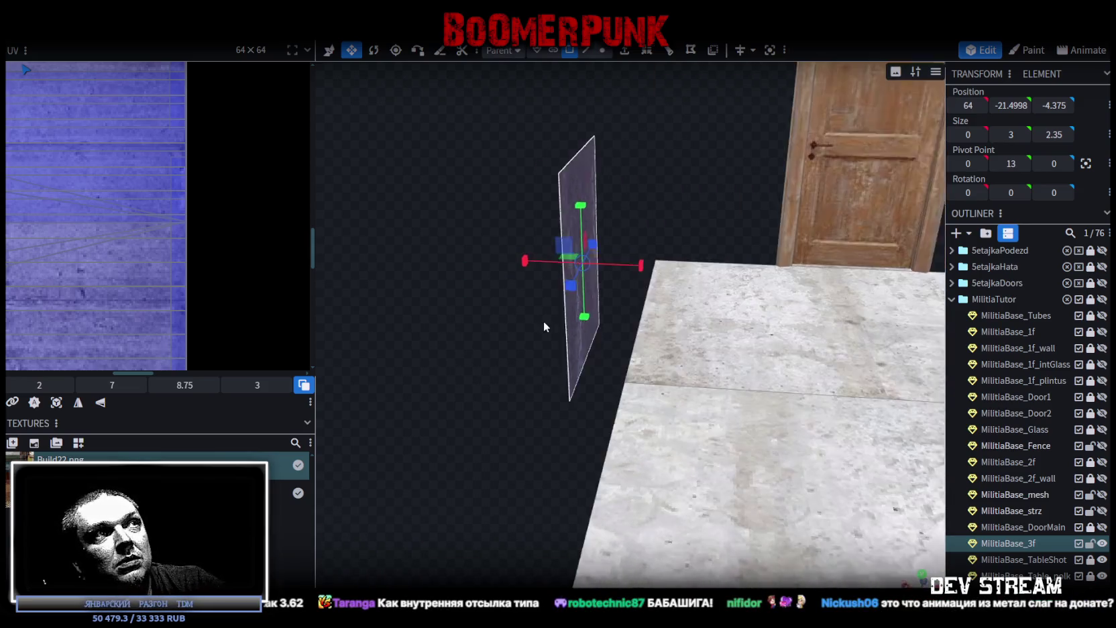
key(v)
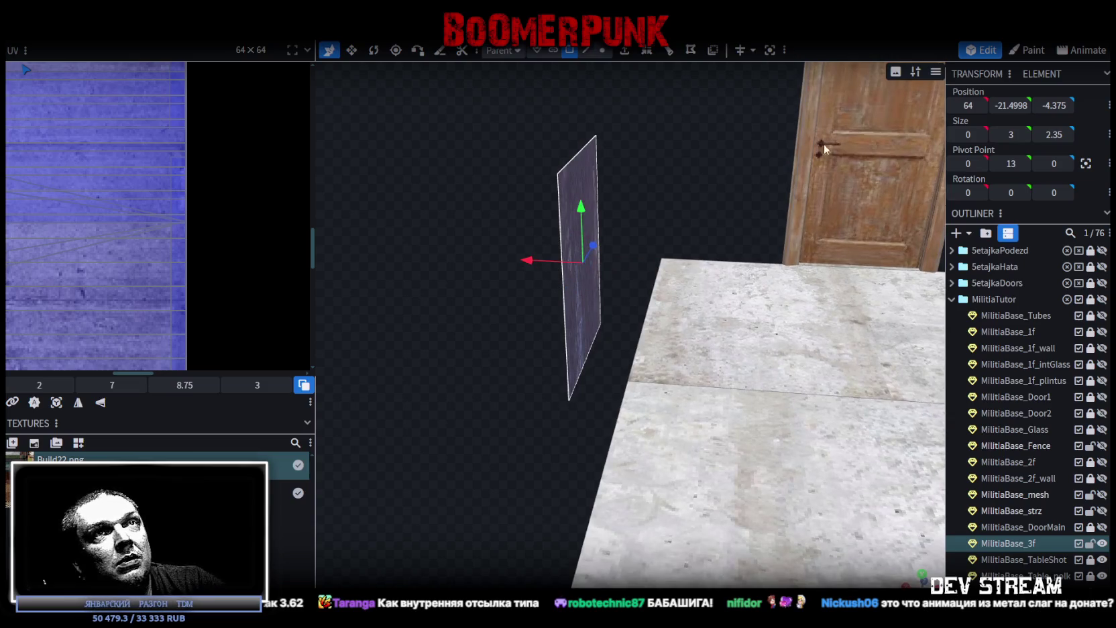
click(1085, 163)
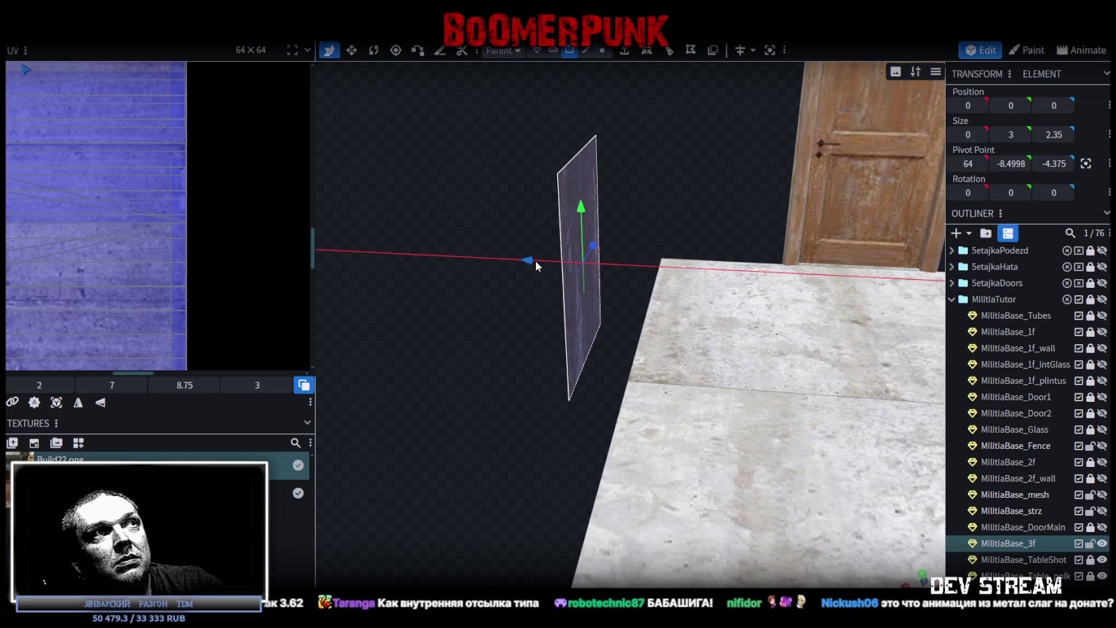
drag(538, 261, 527, 259)
mouse_move(534, 163)
mouse_down()
mouse_move(482, 154)
mouse_move(482, 195)
mouse_up()
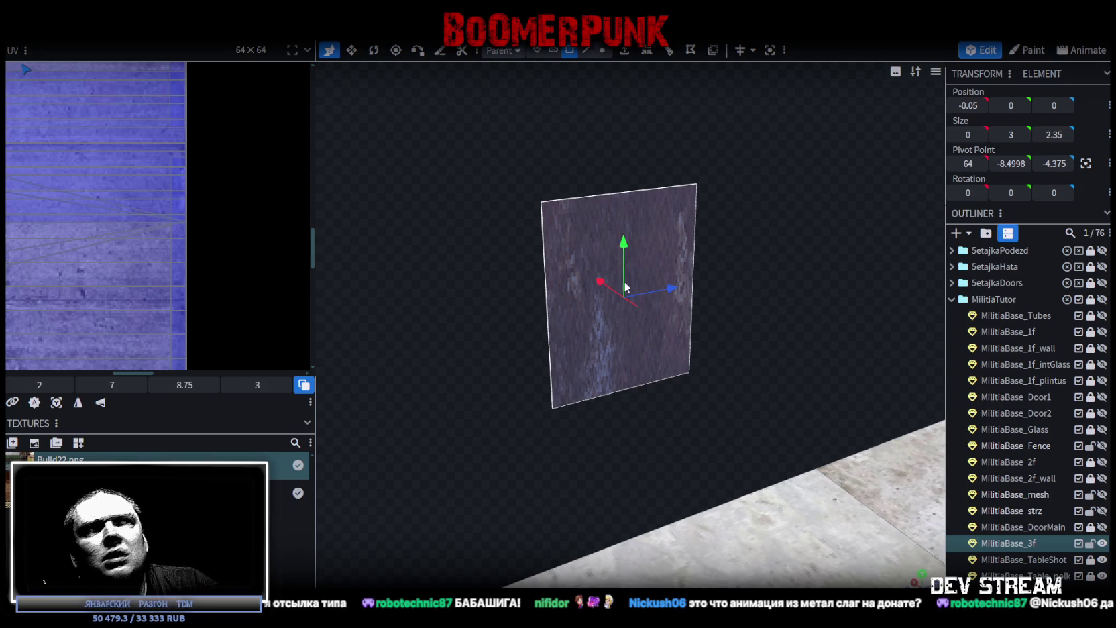
Step: Inspect the plane in orthographic side view, then switch to the Steam library
drag(737, 158, 616, 81)
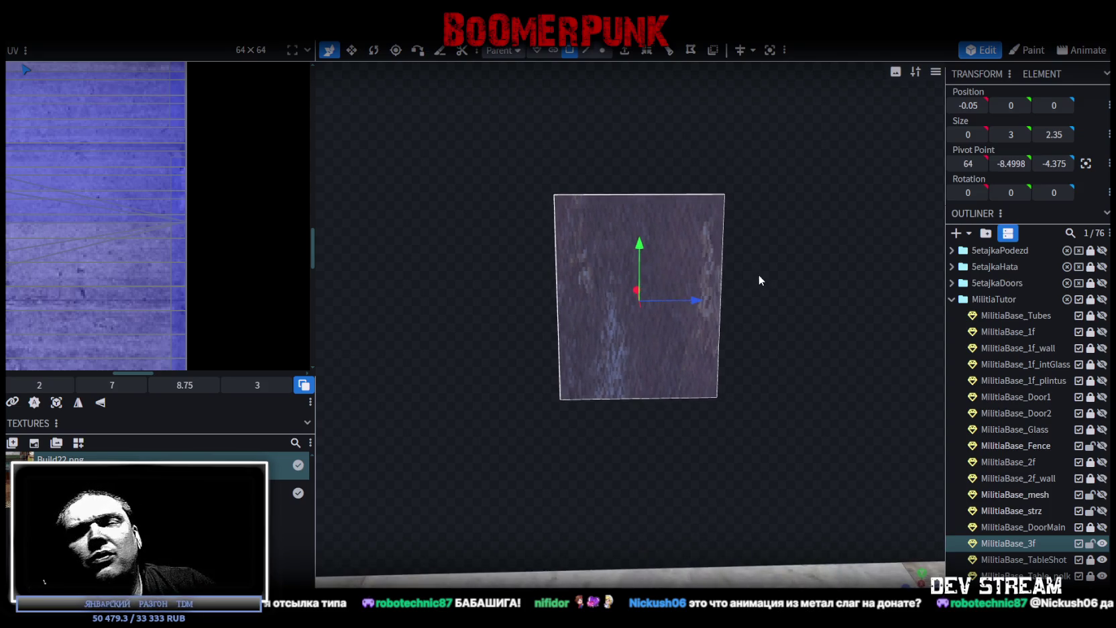
drag(773, 269, 824, 341)
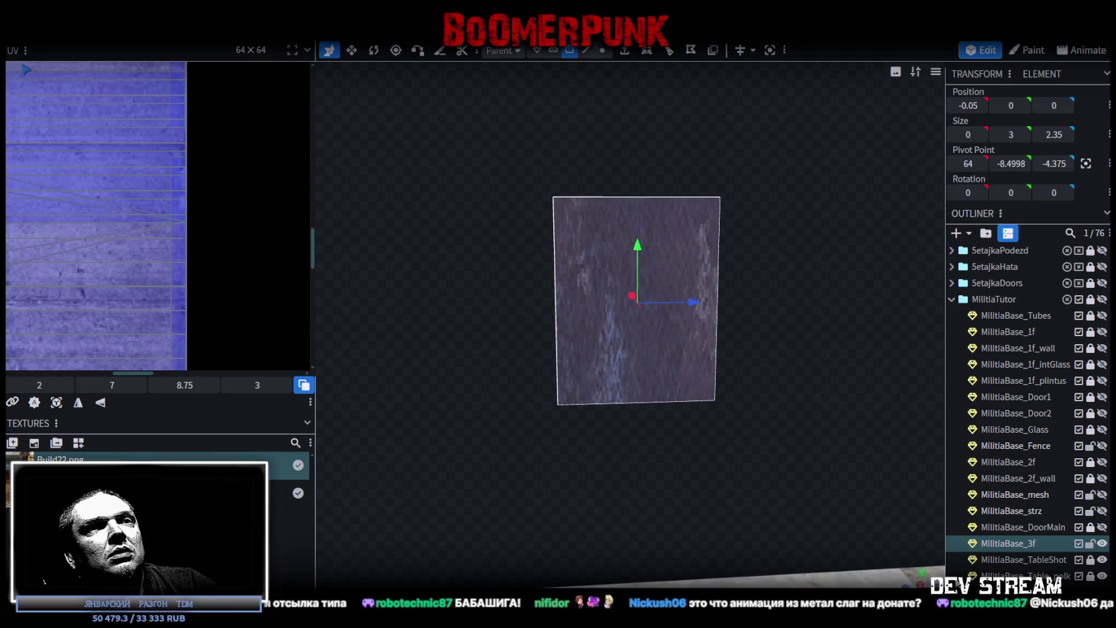
key(KP_3)
scroll(774, 279, up, 2)
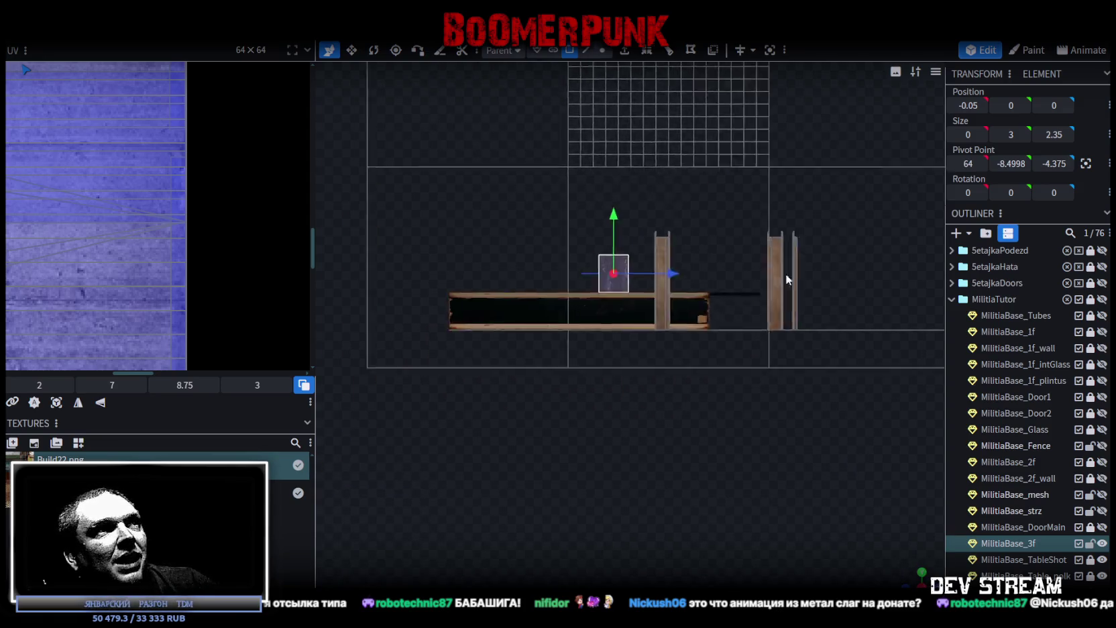
scroll(727, 359, up, 2)
scroll(662, 465, up, 2)
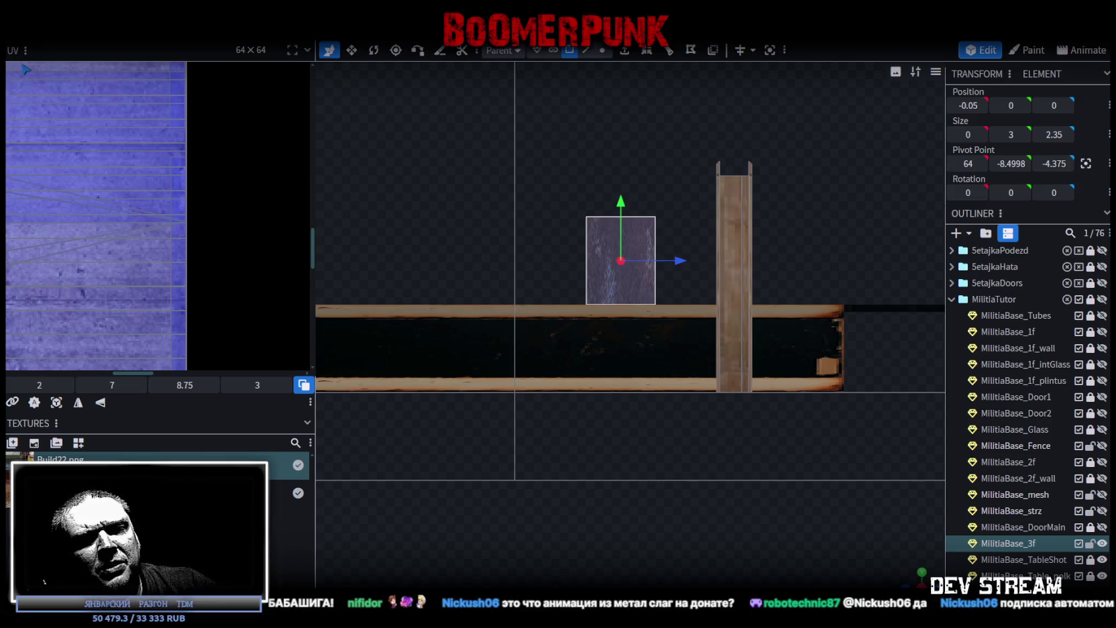
key(alt+Tab)
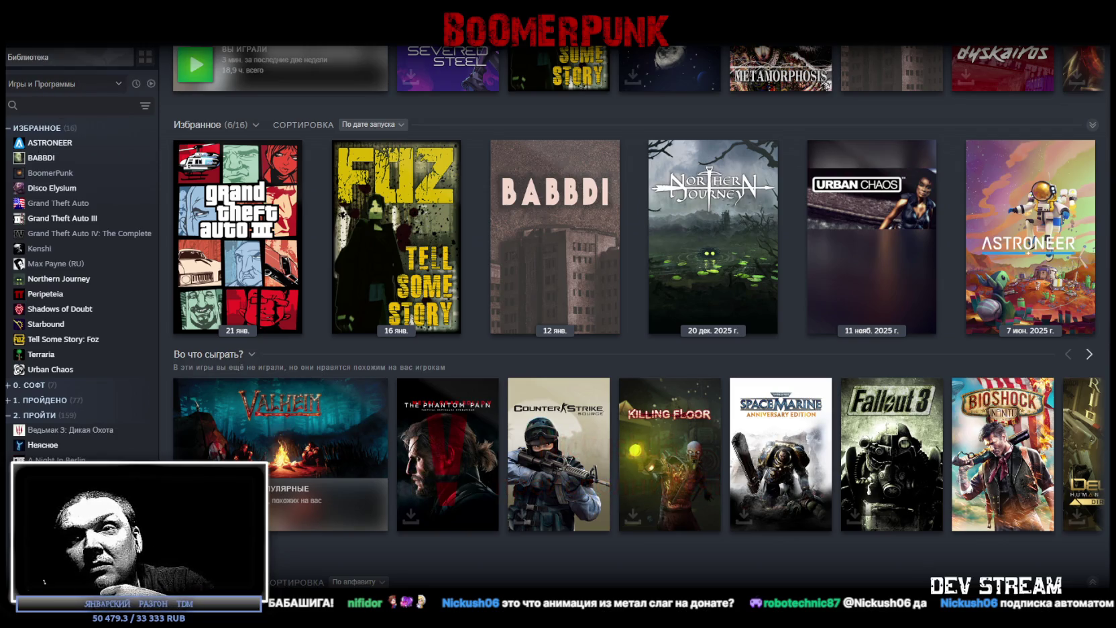
key(super+Down)
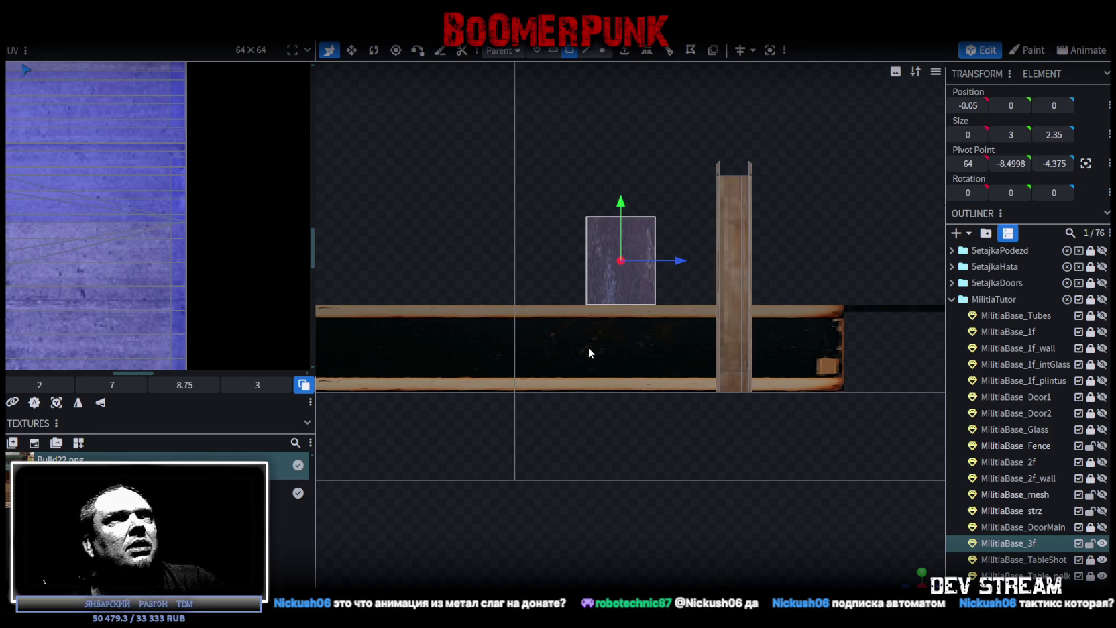
Step: Map the plane's UV area onto the green target texture and nudge it upward
scroll(132, 261, down, 2)
scroll(144, 258, down, 4)
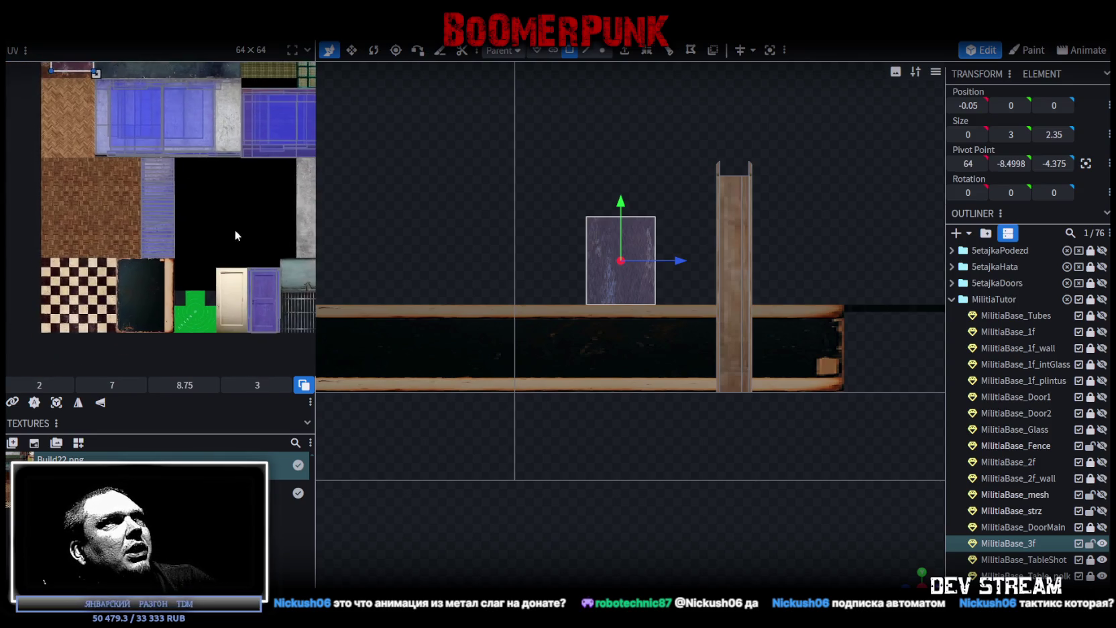
mouse_move(55, 106)
mouse_down()
mouse_move(193, 368)
mouse_move(177, 345)
mouse_up()
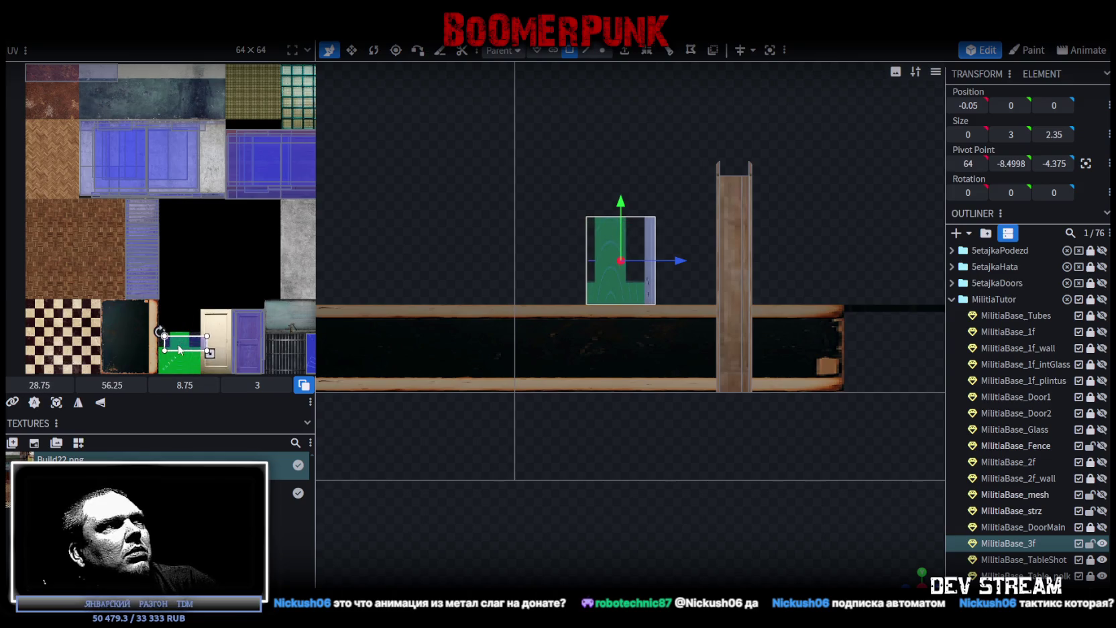
scroll(178, 345, up, 3)
scroll(181, 308, up, 2)
scroll(148, 291, up, 2)
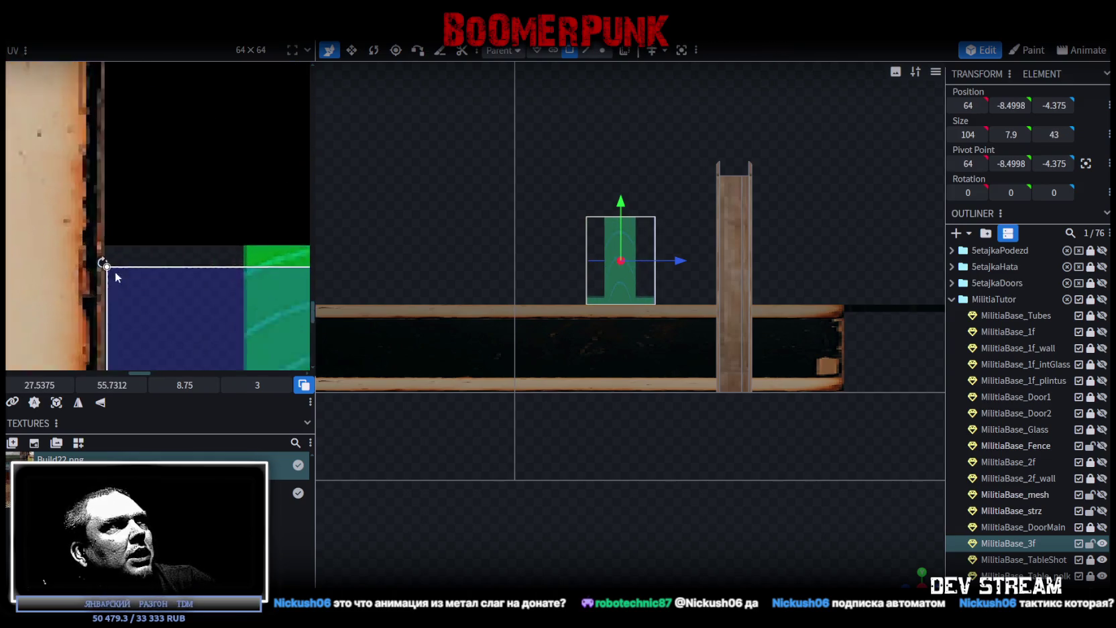
scroll(115, 271, up, 2)
drag(124, 261, 124, 226)
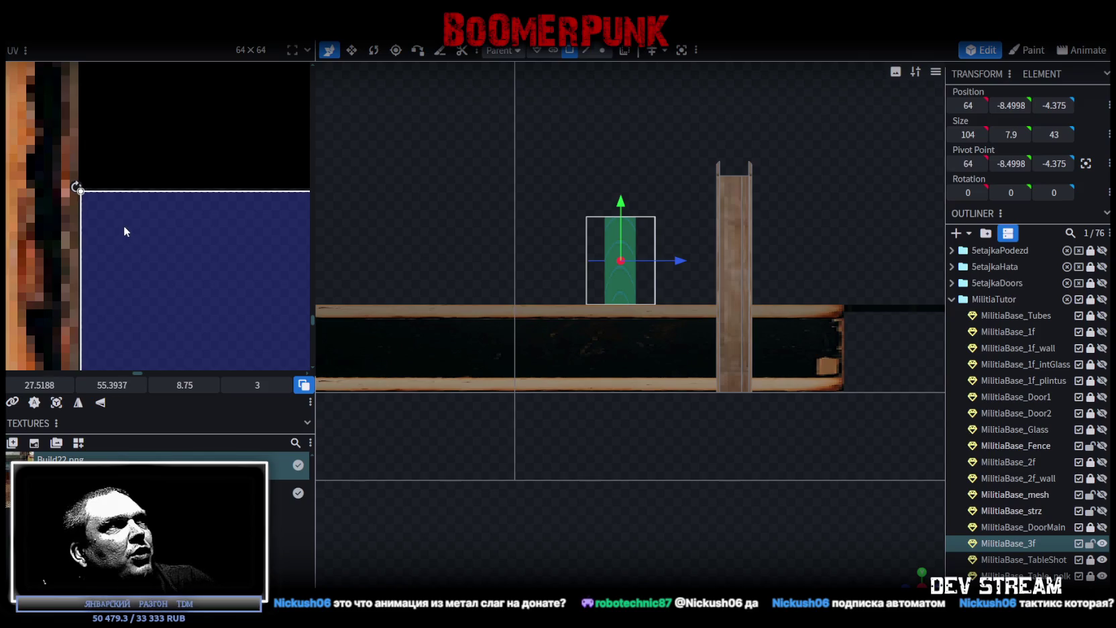
Step: Enlarge the UV area to about 8.58 by 8.6 to cover the target
scroll(126, 233, down, 3)
scroll(54, 87, up, 2)
scroll(263, 207, down, 1)
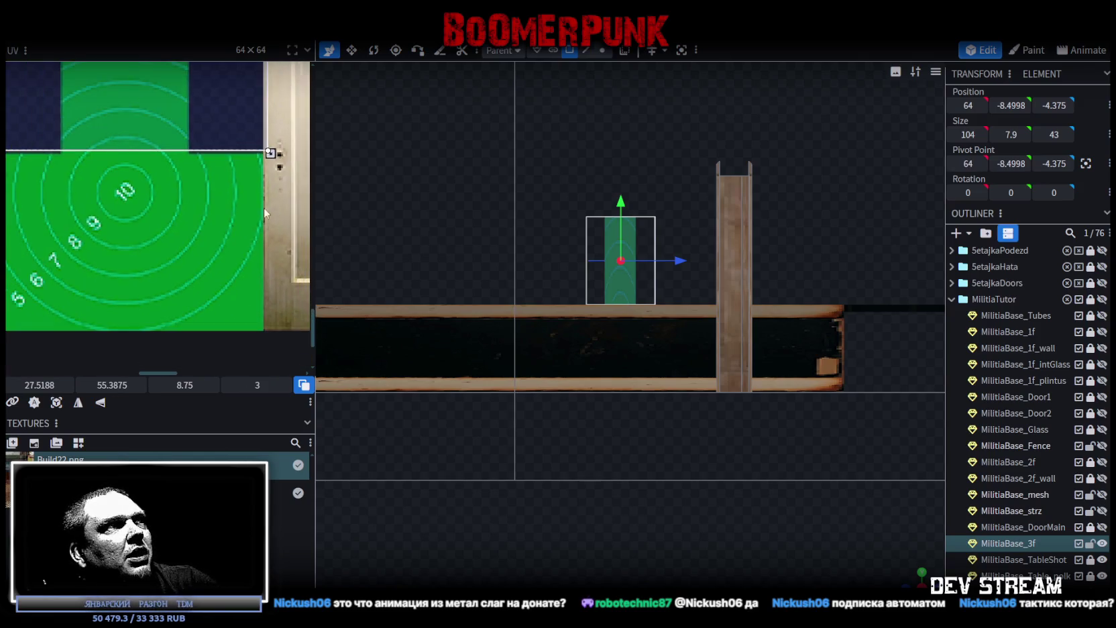
drag(271, 151, 266, 328)
scroll(262, 326, up, 2)
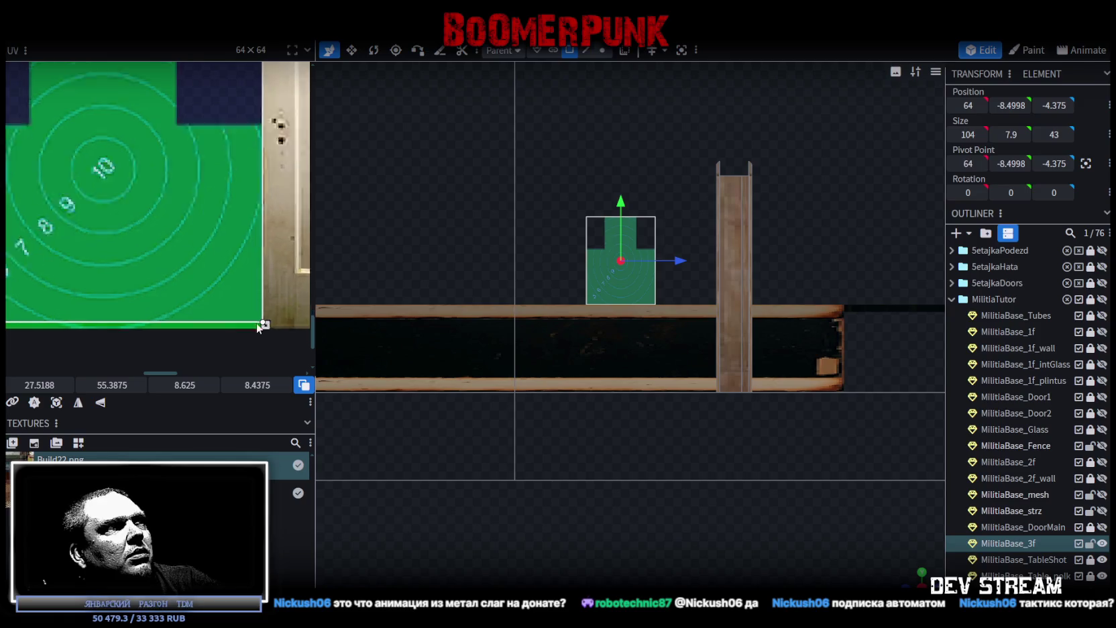
scroll(255, 324, up, 2)
scroll(251, 320, up, 2)
drag(247, 298, 245, 320)
scroll(518, 265, up, 2)
scroll(520, 283, up, 2)
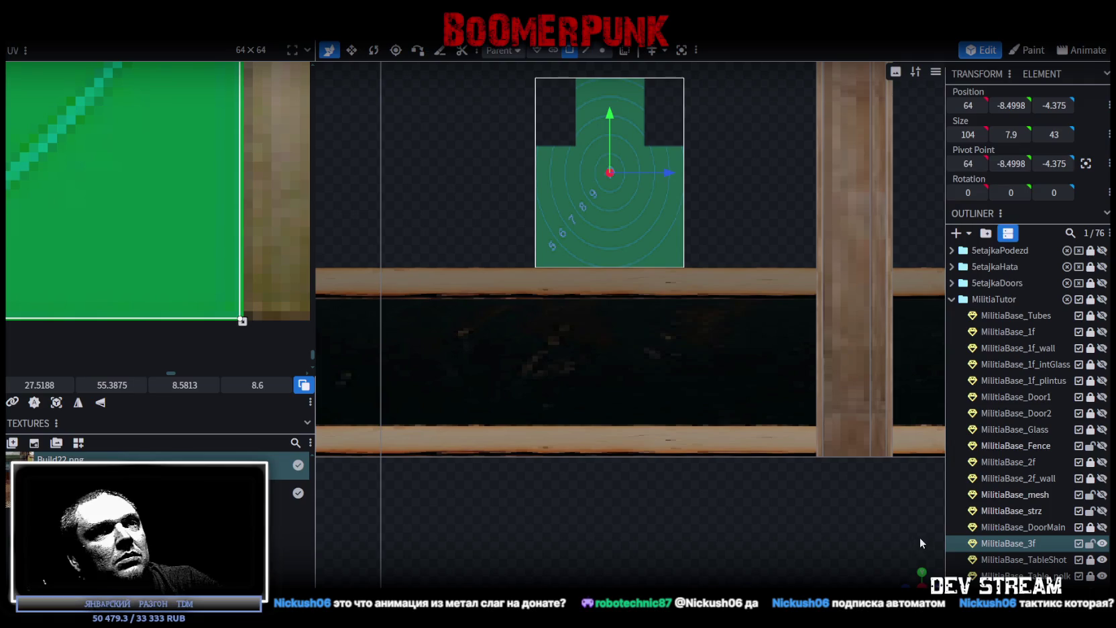
Step: Orbit back into perspective to overlook the tiled floor
drag(520, 283, 524, 350)
scroll(523, 349, down, 3)
scroll(485, 422, down, 3)
mouse_move(469, 381)
mouse_down()
mouse_move(427, 401)
mouse_move(803, 486)
mouse_up()
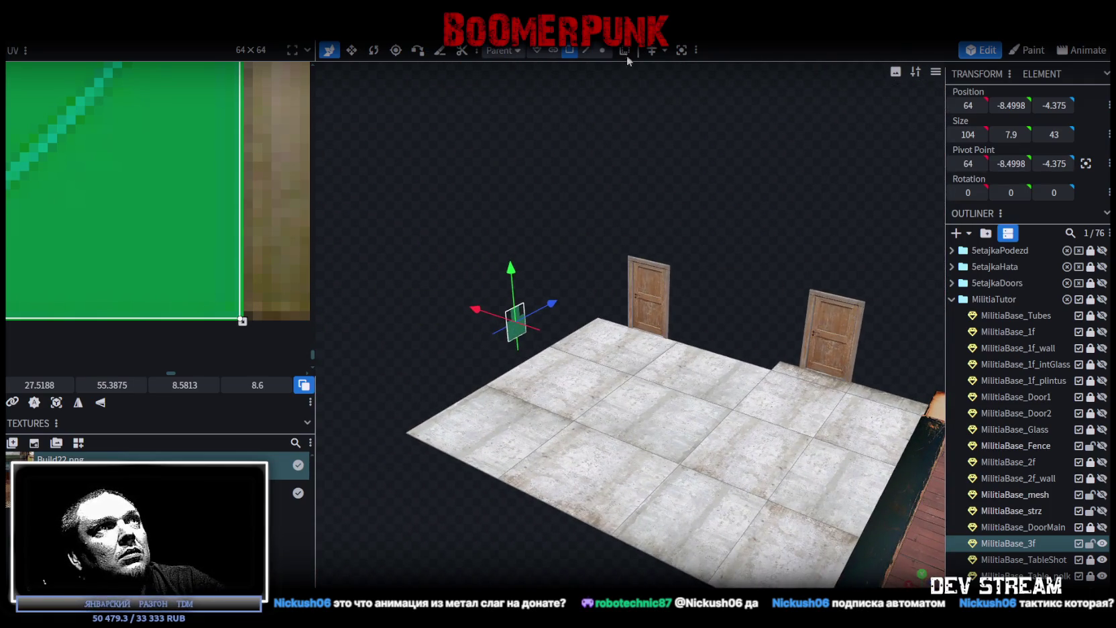
Step: Select the target plane's face and resize it shorter, toward a 2.4-unit height
click(529, 318)
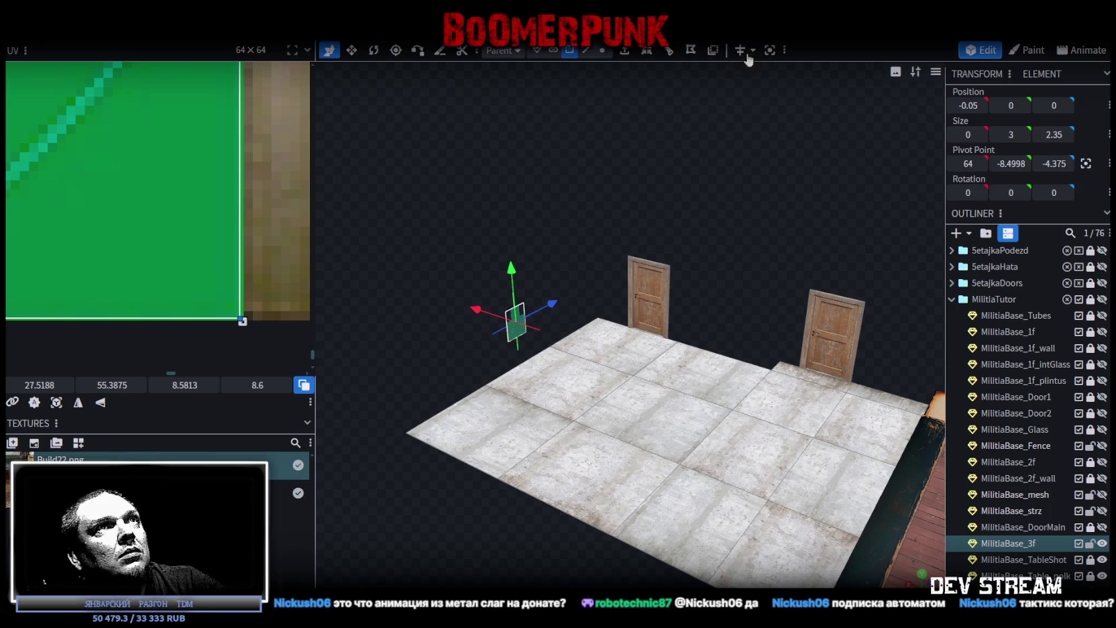
click(770, 51)
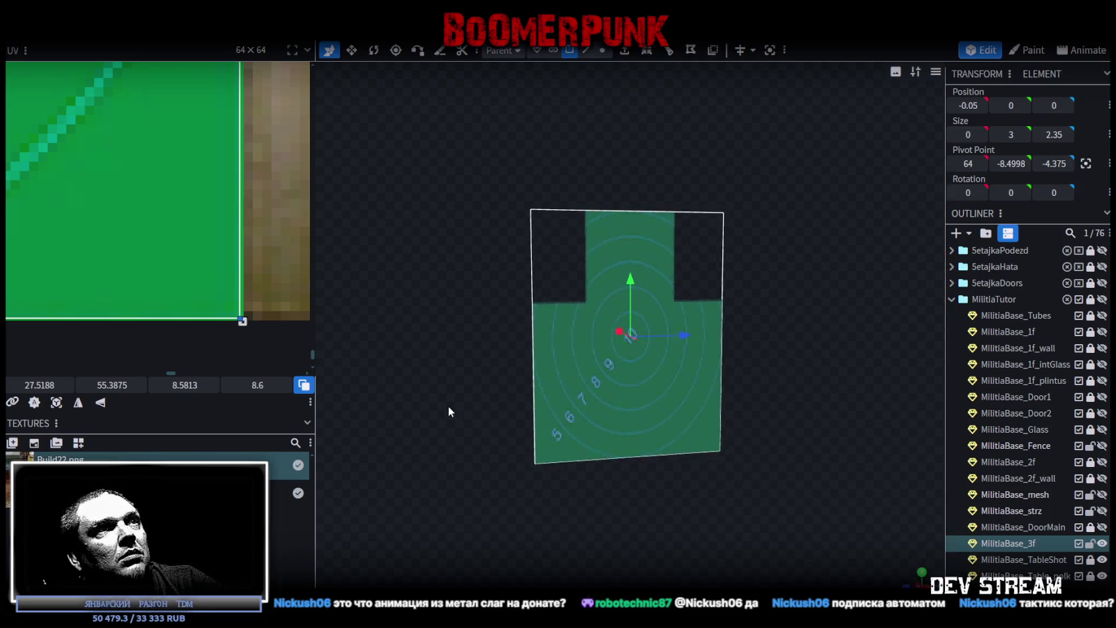
key(s)
drag(640, 275, 634, 297)
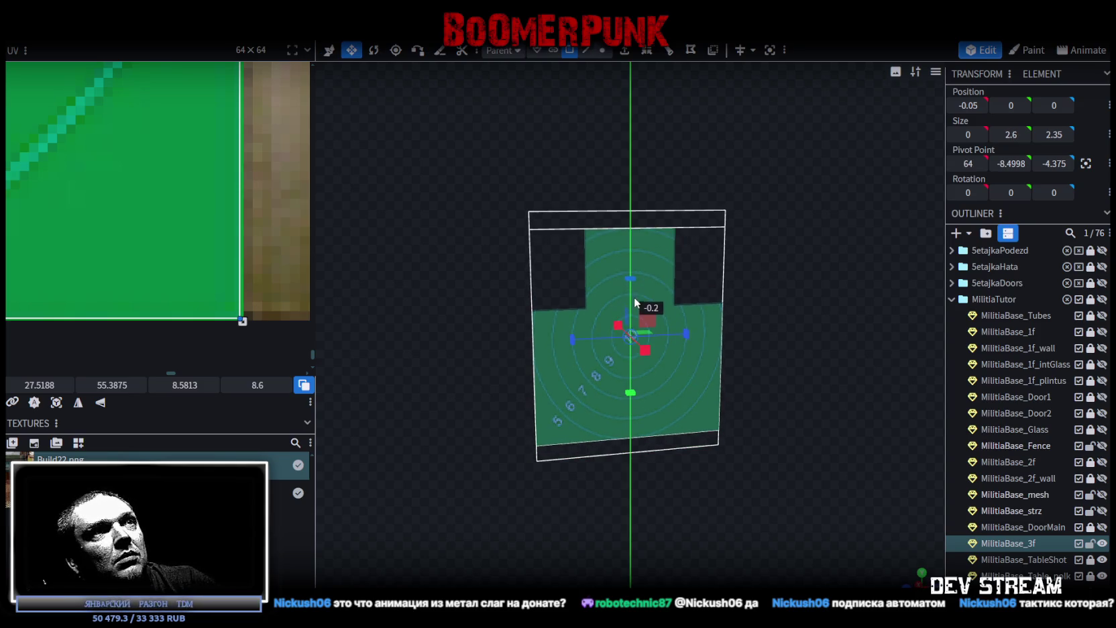
Step: Undo an overshoot to 2.2 so the plane height stays 2.4, checking it from several angles
scroll(659, 440, down, 3)
scroll(659, 434, down, 2)
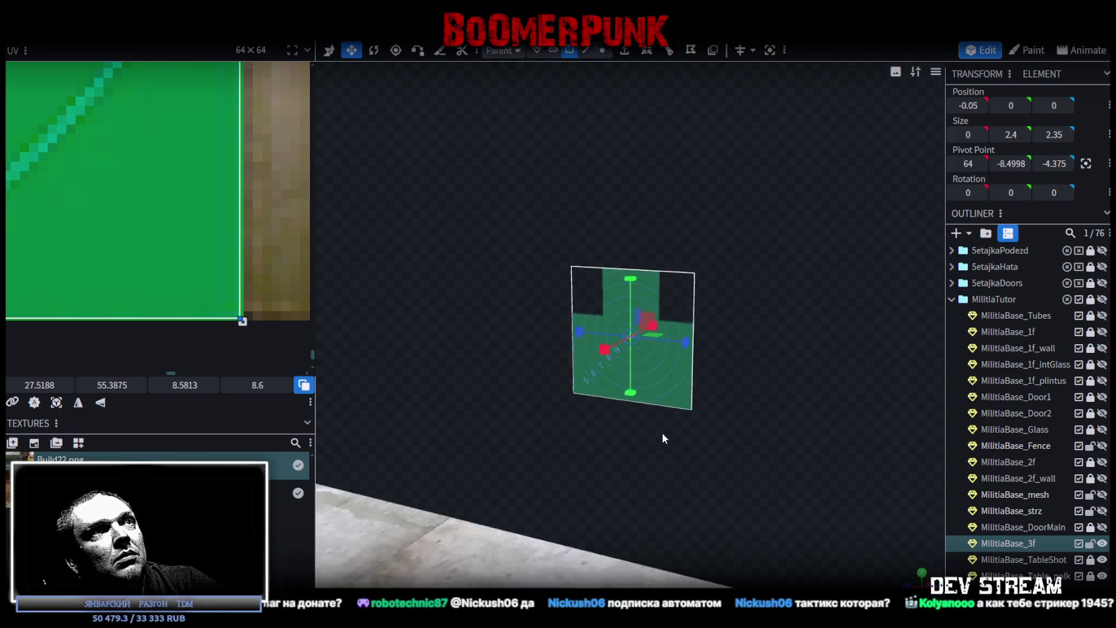
scroll(98, 191, down, 2)
scroll(58, 184, down, 2)
scroll(133, 216, down, 2)
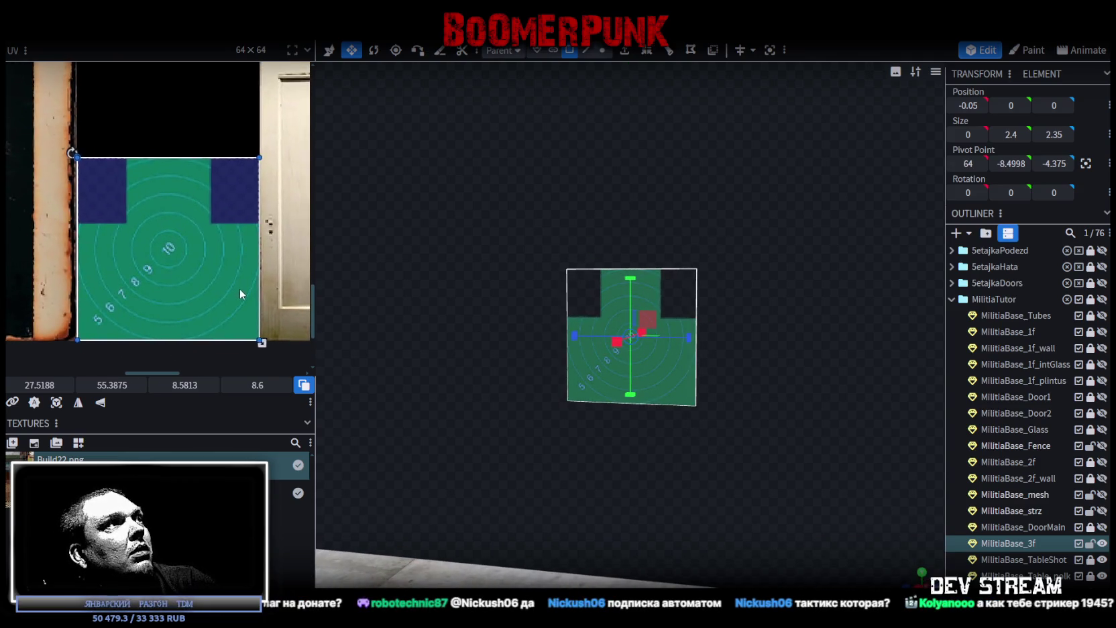
scroll(510, 321, up, 2)
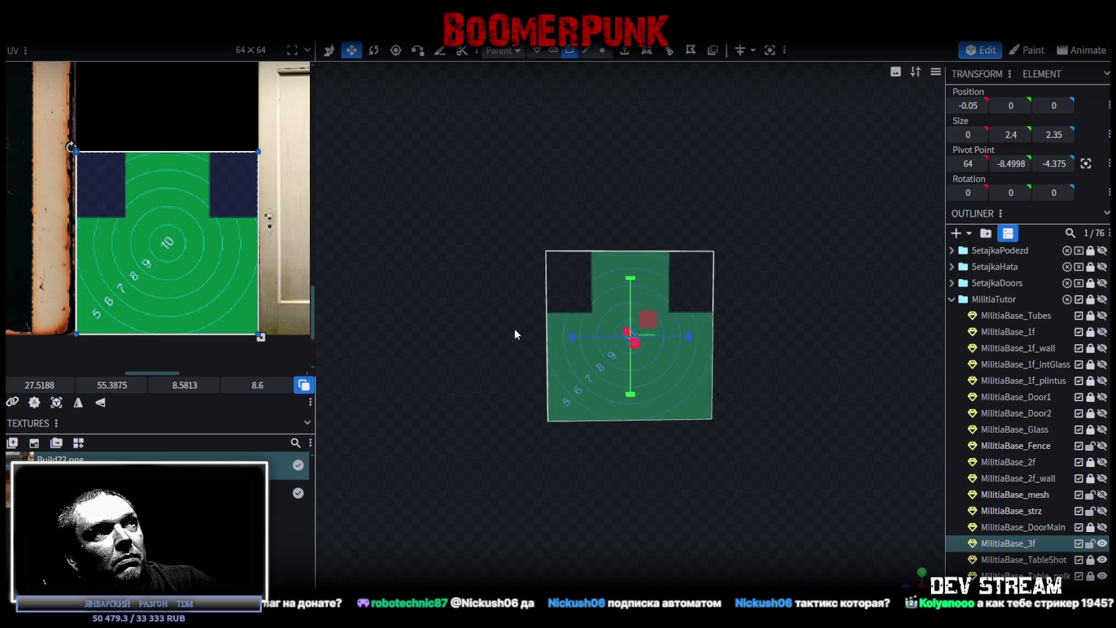
scroll(514, 328, up, 2)
drag(495, 335, 515, 327)
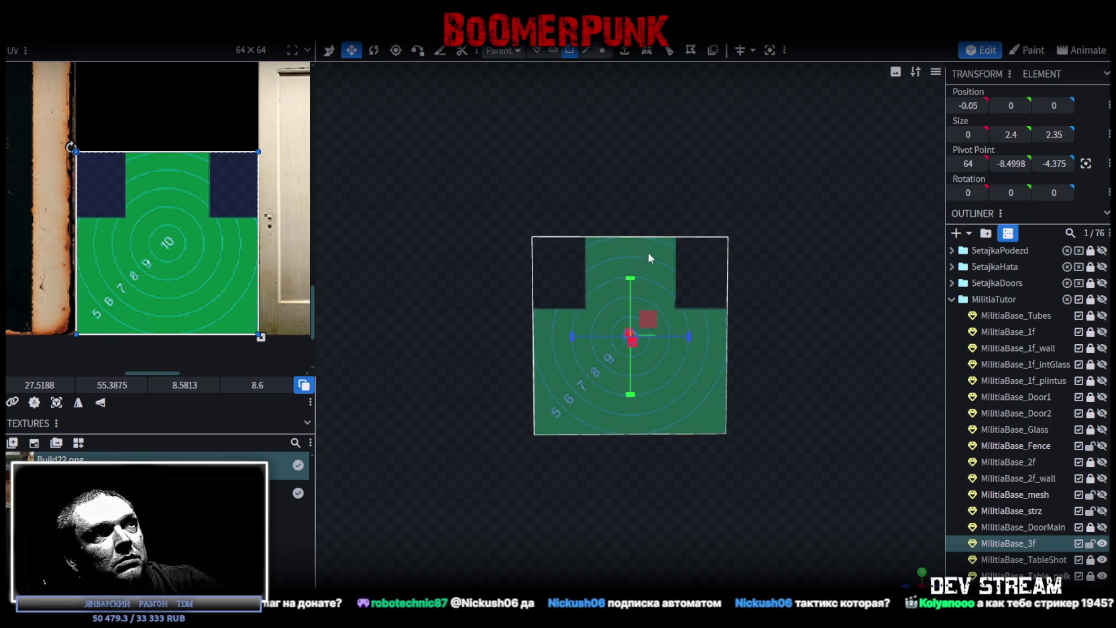
drag(631, 276, 632, 289)
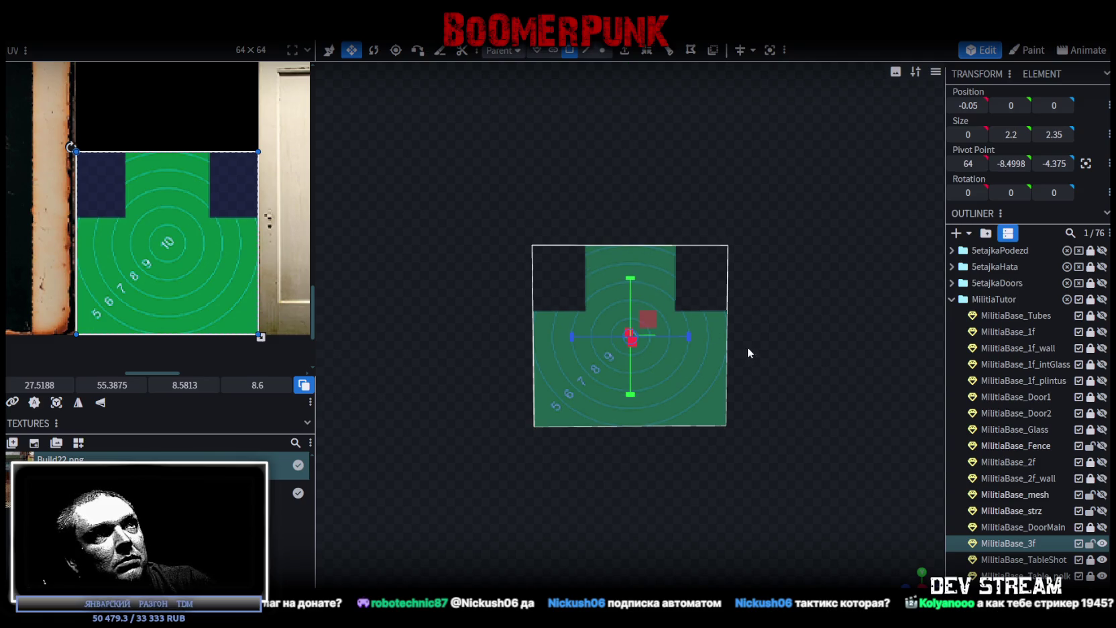
key(ctrl+z)
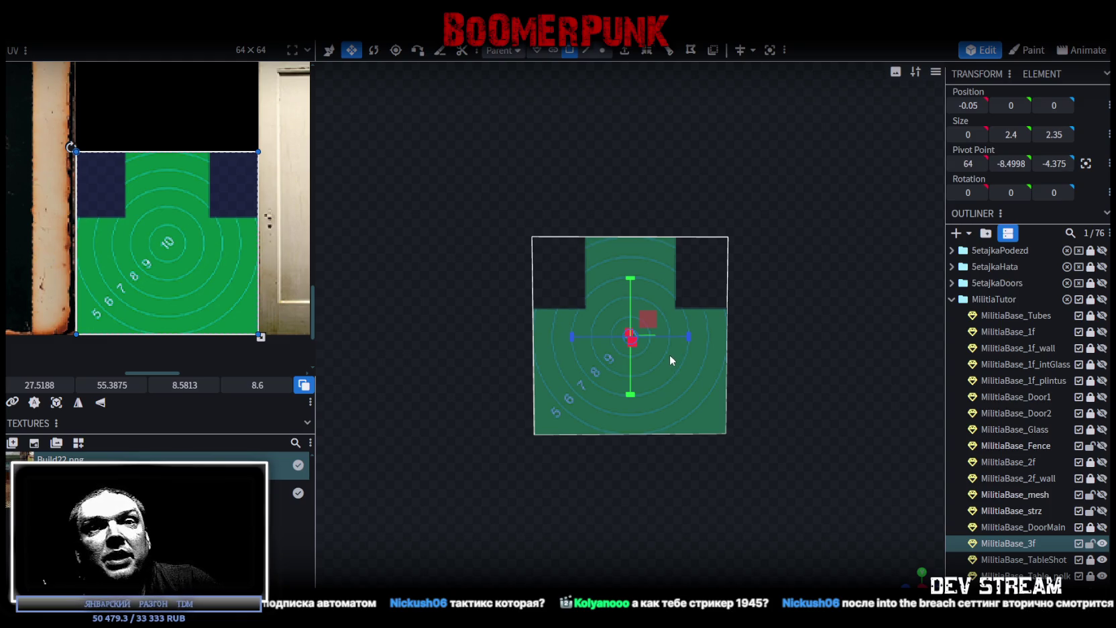
mouse_move(658, 354)
mouse_down()
mouse_move(594, 337)
mouse_move(658, 318)
mouse_move(554, 338)
mouse_up()
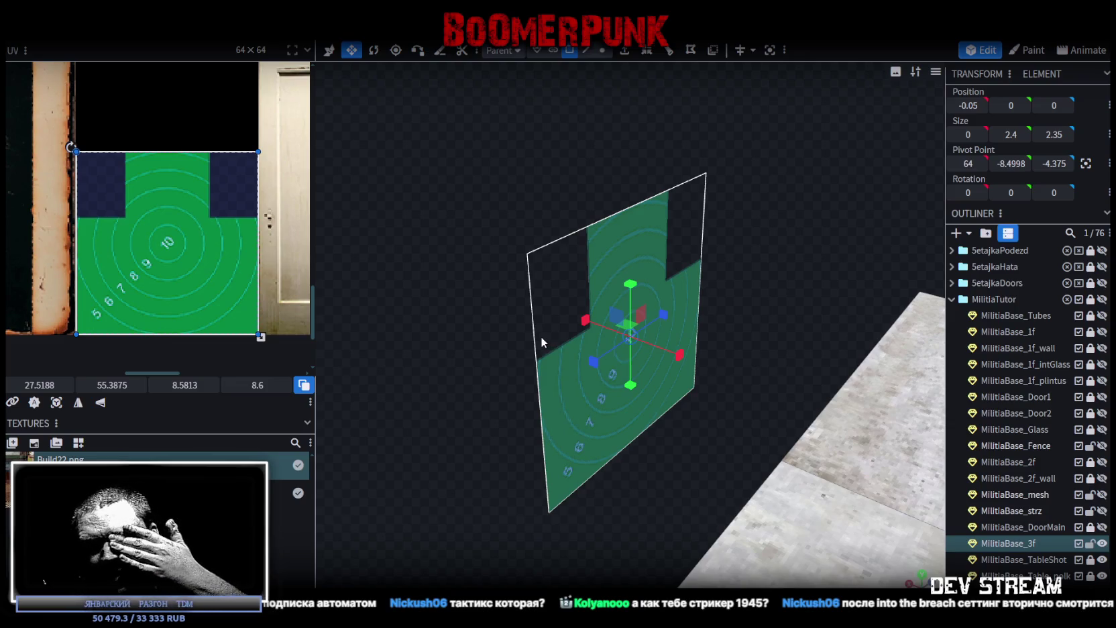
mouse_move(482, 316)
mouse_down()
mouse_move(480, 290)
mouse_move(461, 311)
mouse_move(423, 286)
mouse_move(555, 292)
mouse_move(543, 302)
mouse_move(488, 290)
mouse_move(548, 330)
mouse_move(566, 328)
mouse_move(474, 314)
mouse_up()
Step: Return to the move tool, save the model as Build0Tutor.bbmodel, then switch to Steam's notifications page
key(v)
key(ctrl+s)
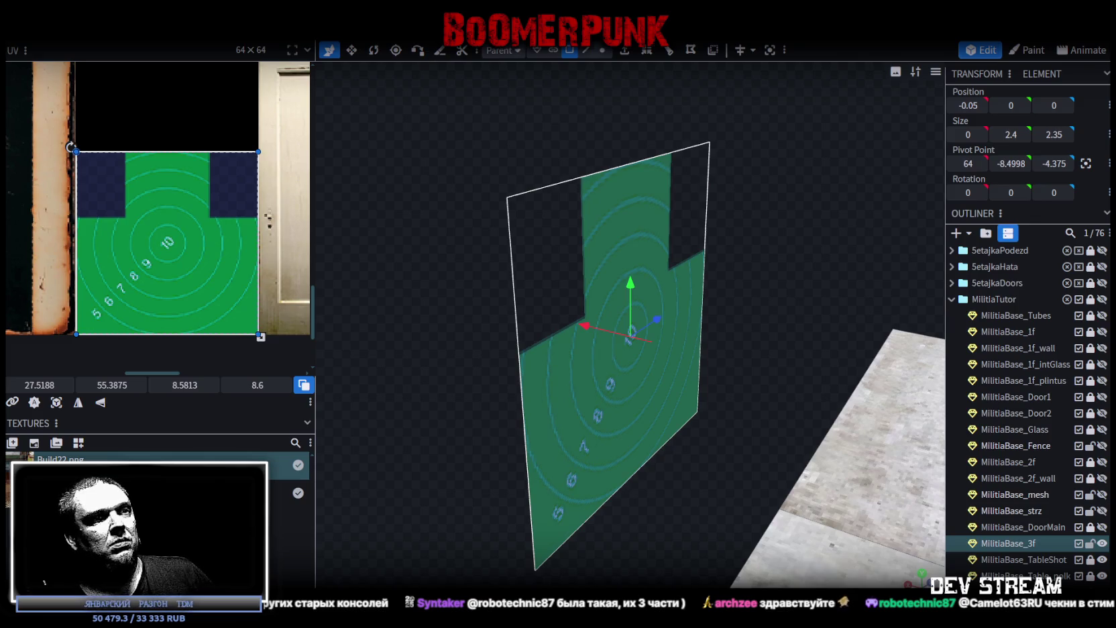
key(alt+Tab)
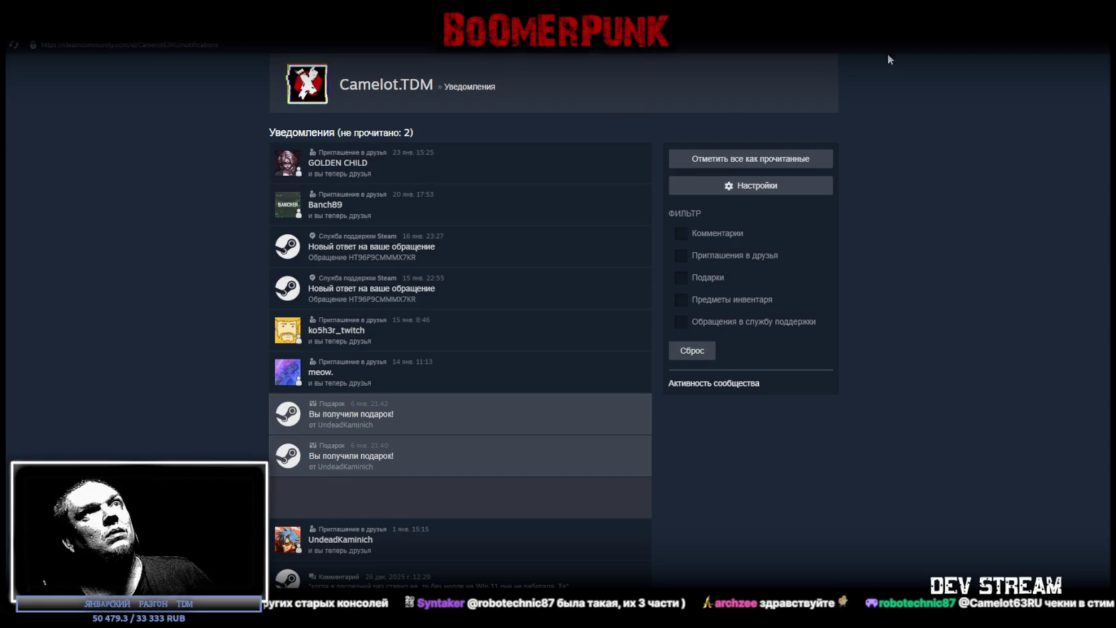
Step: Switch briefly back to the Blockbench model, then over to the Steam game library
key(alt+Tab)
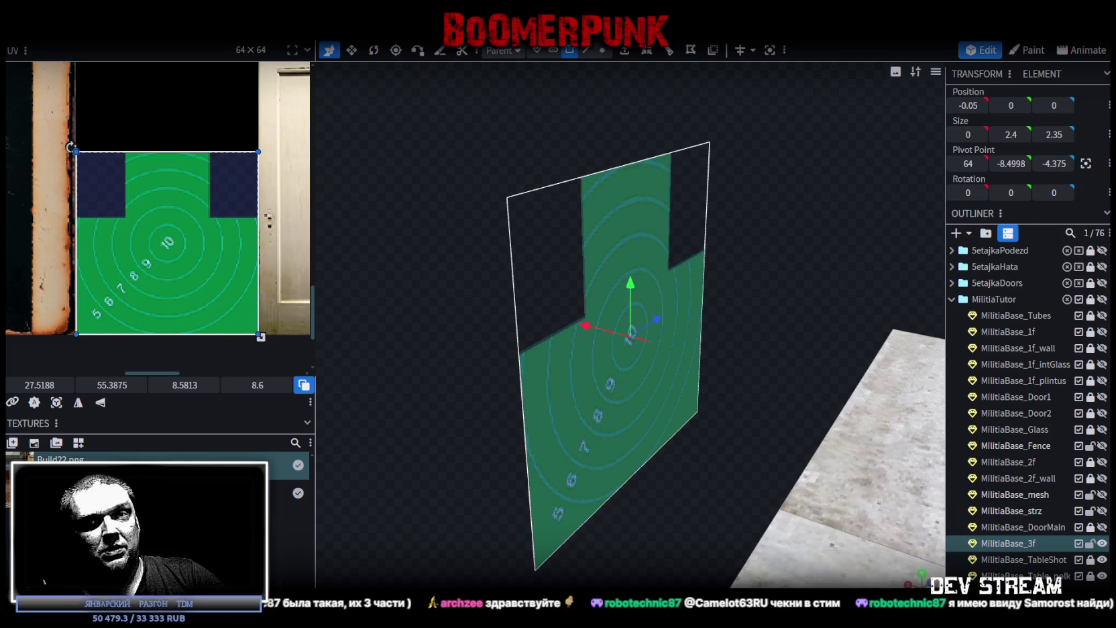
key(alt+Tab)
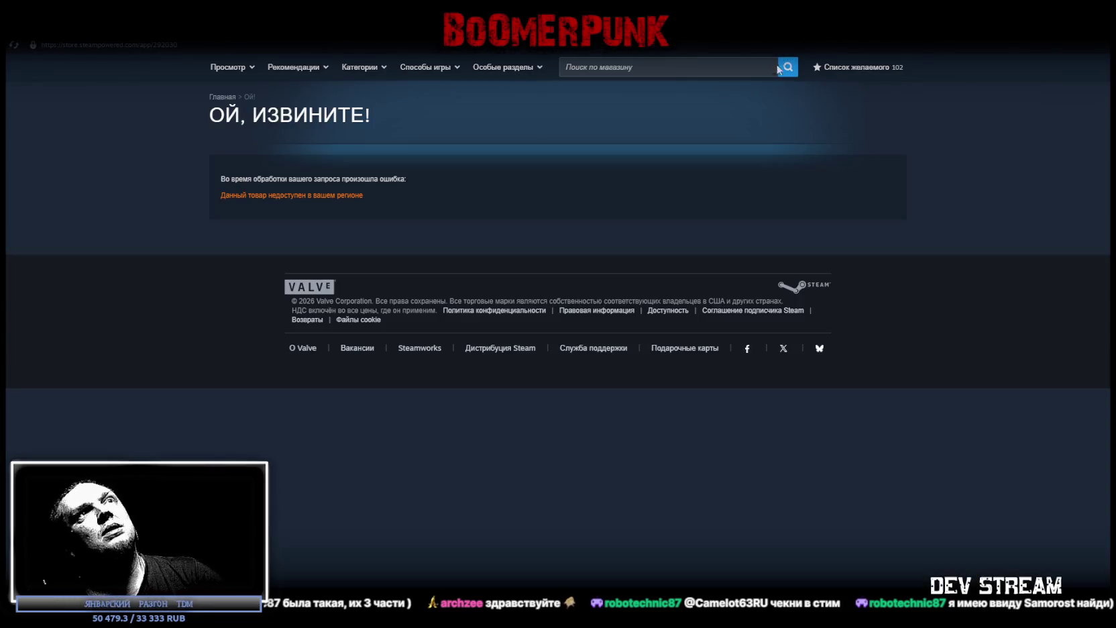
Step: Search the store for 'Samorost' and open the Samorost 1 page
click(682, 67)
text(Samorost)
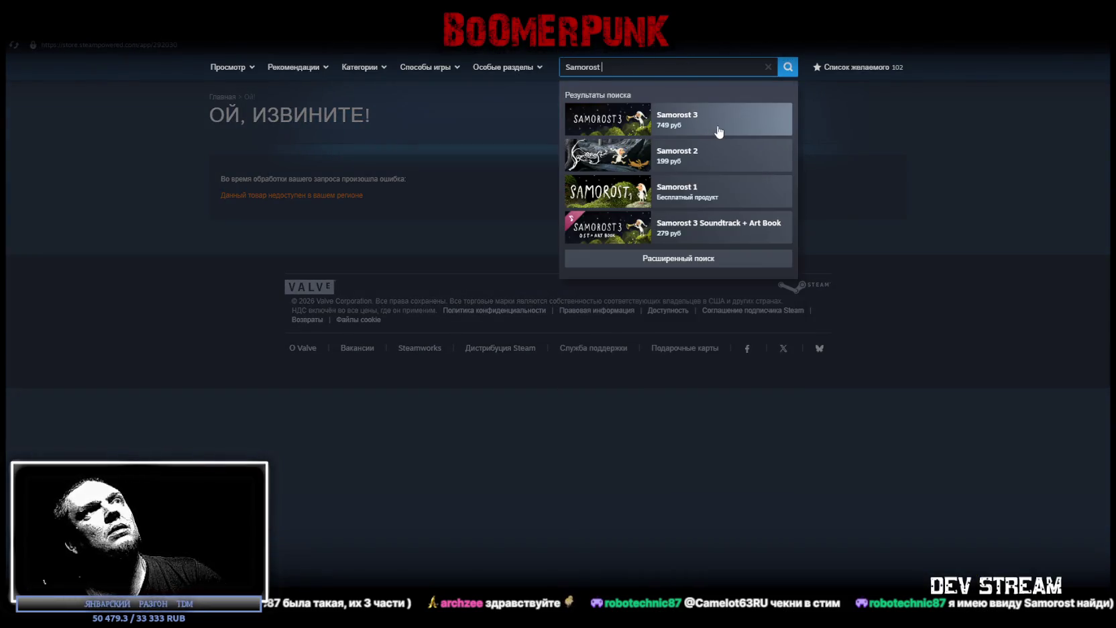
click(711, 193)
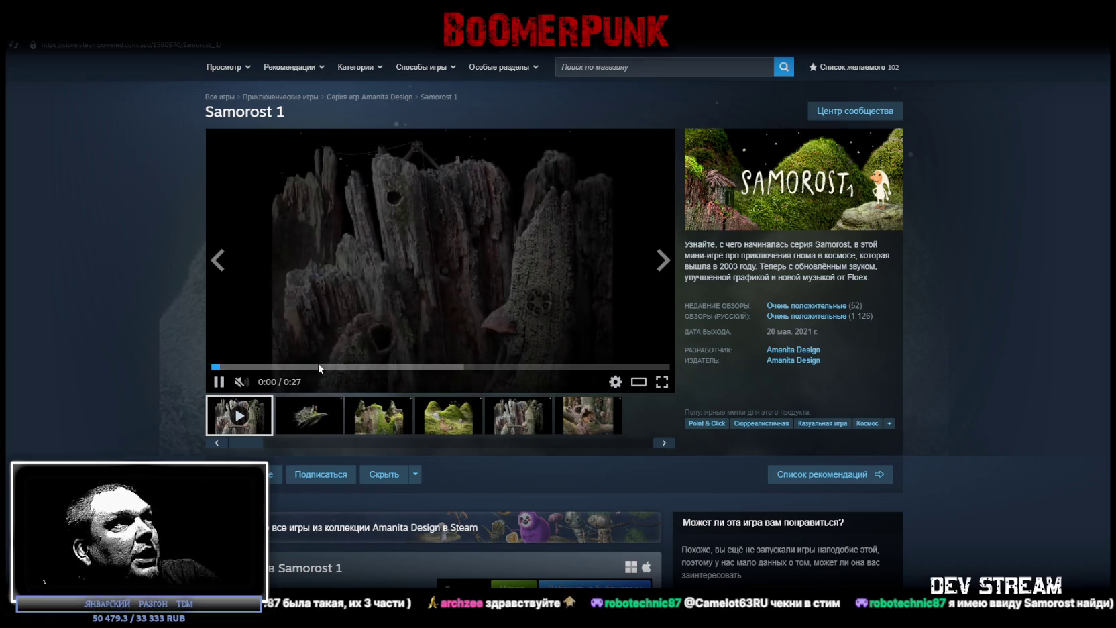
Step: Watch the Samorost 1 trailer full screen from 0:17, then open the Samorost 3 page
click(662, 382)
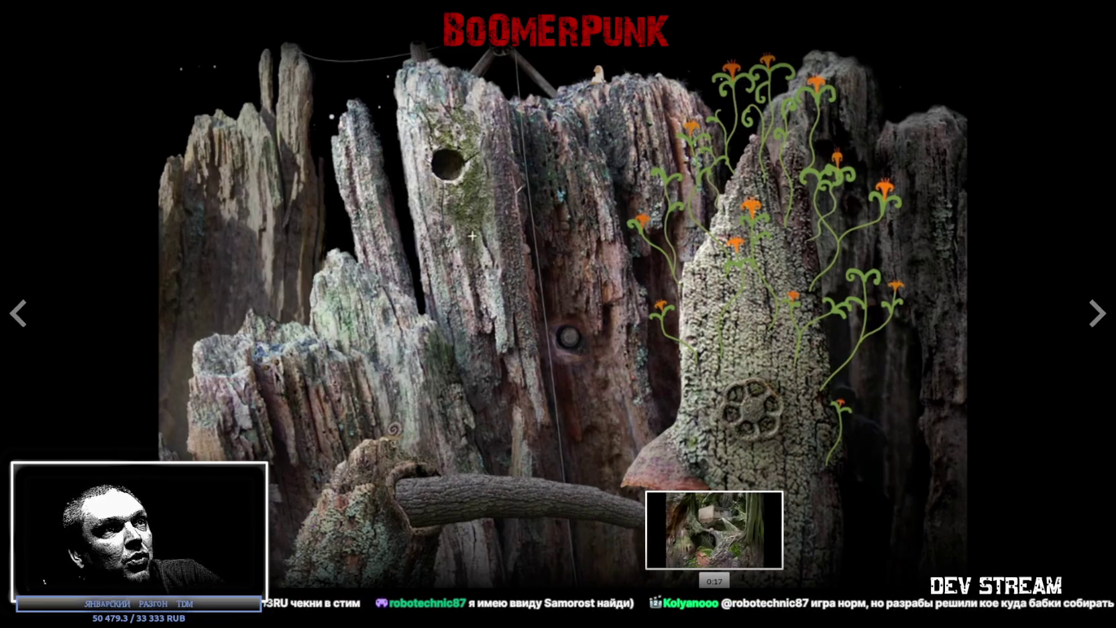
click(714, 589)
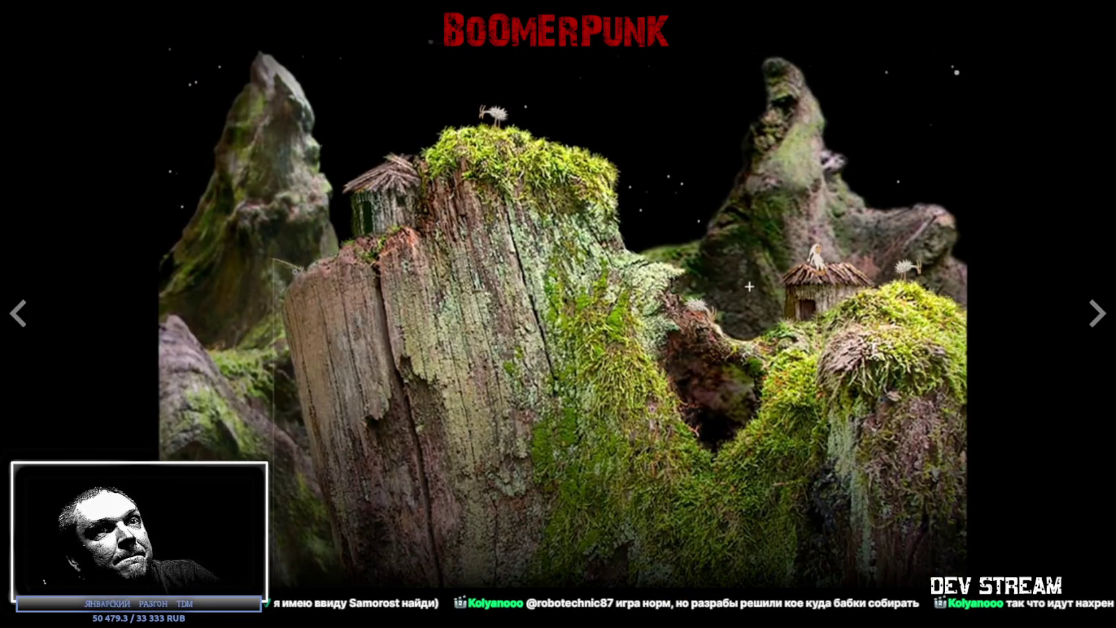
key(Escape)
scroll(823, 413, down, 2)
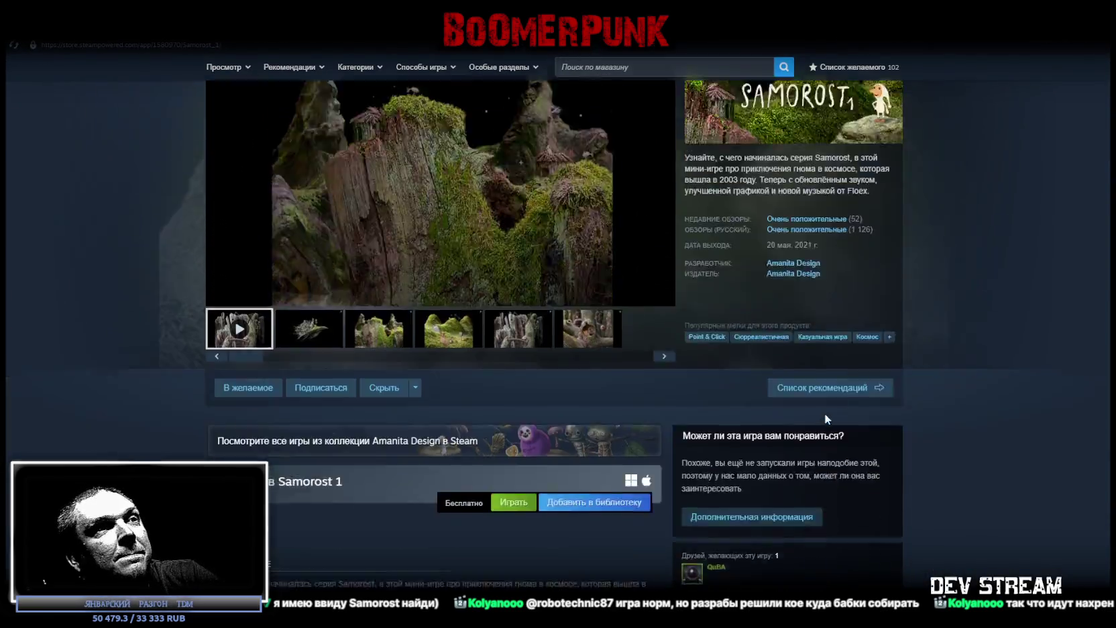
scroll(820, 417, down, 3)
scroll(894, 410, down, 4)
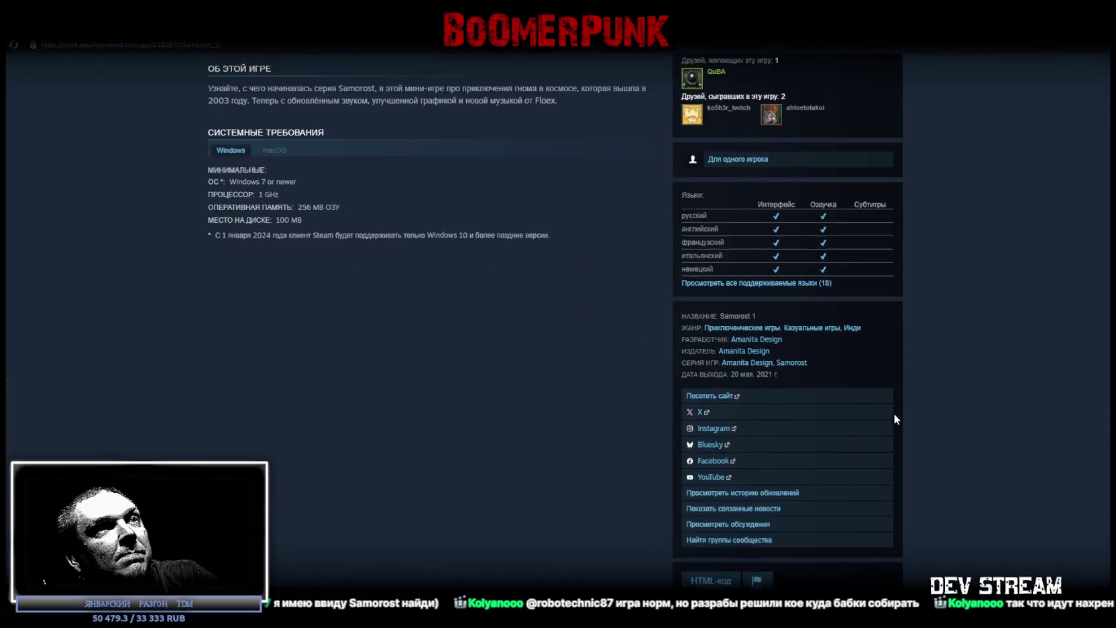
scroll(893, 413, down, 5)
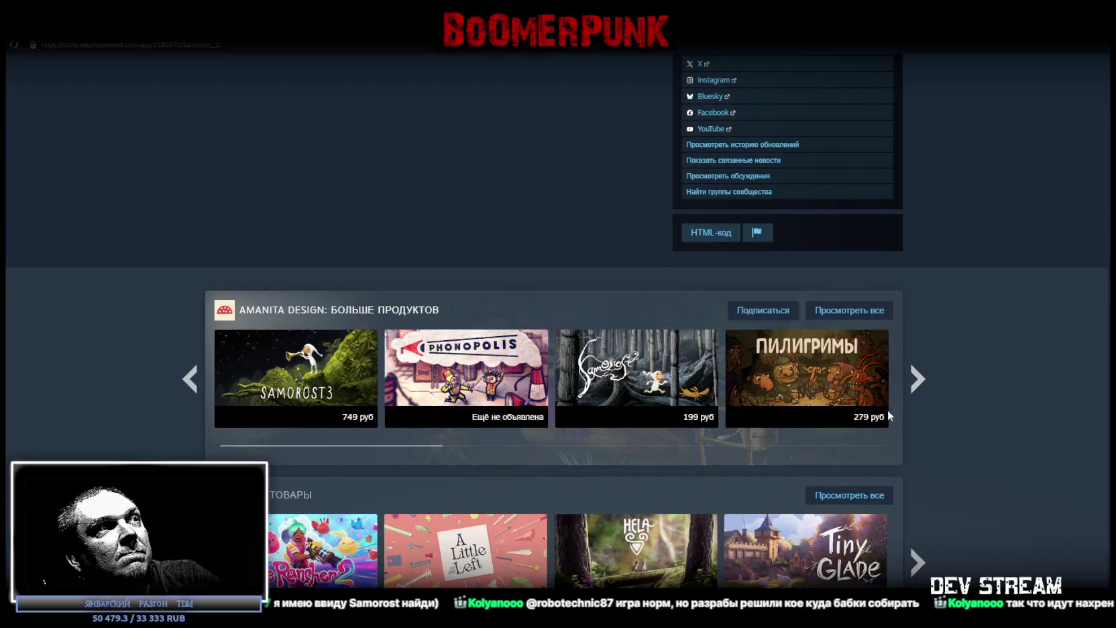
click(266, 383)
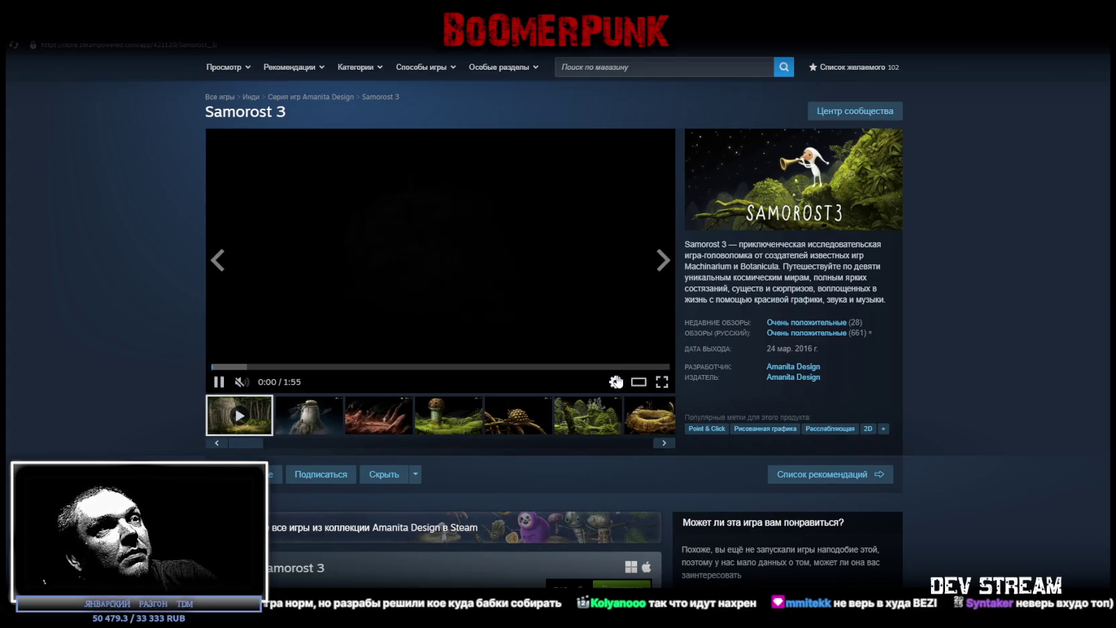
Step: Check Samorost 3's release date, watch its trailer full screen, then open the Amanita Design developer page
drag(774, 349, 813, 348)
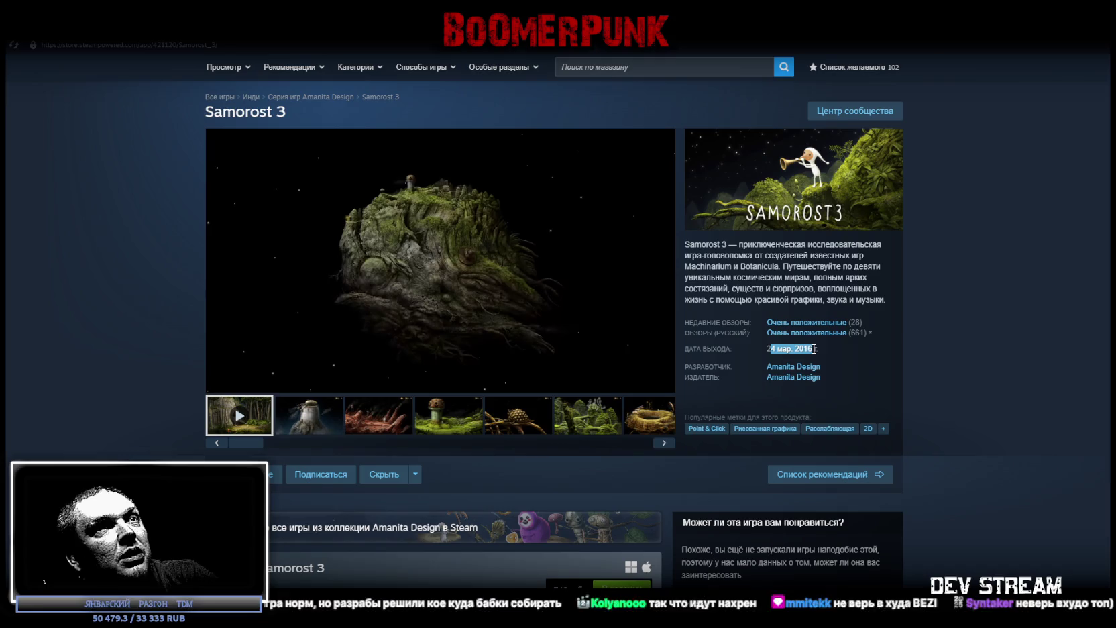
click(662, 382)
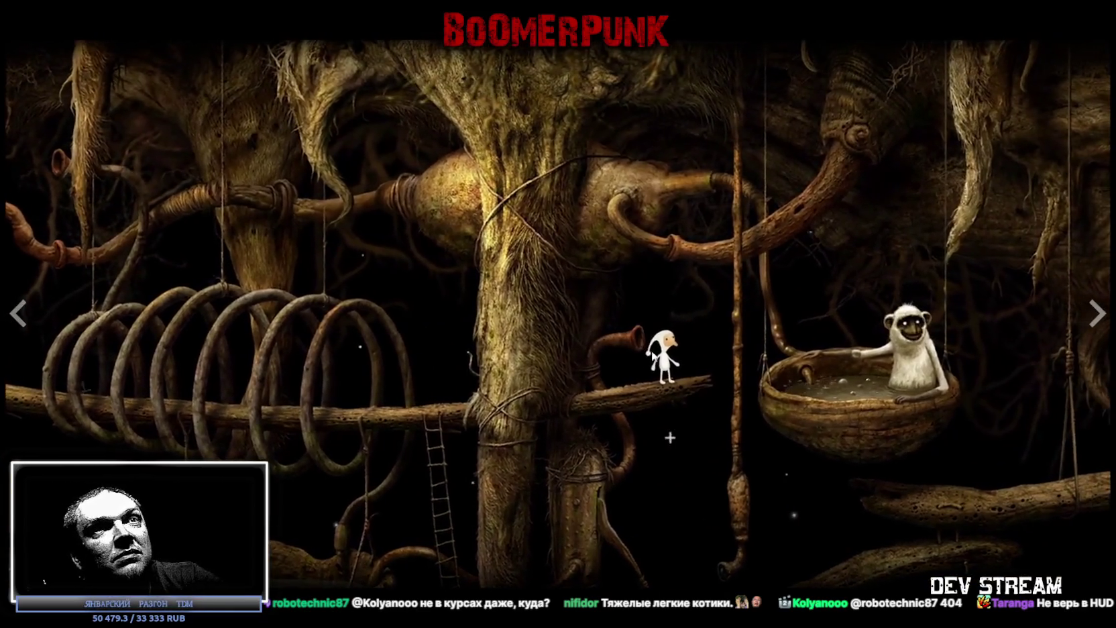
key(Escape)
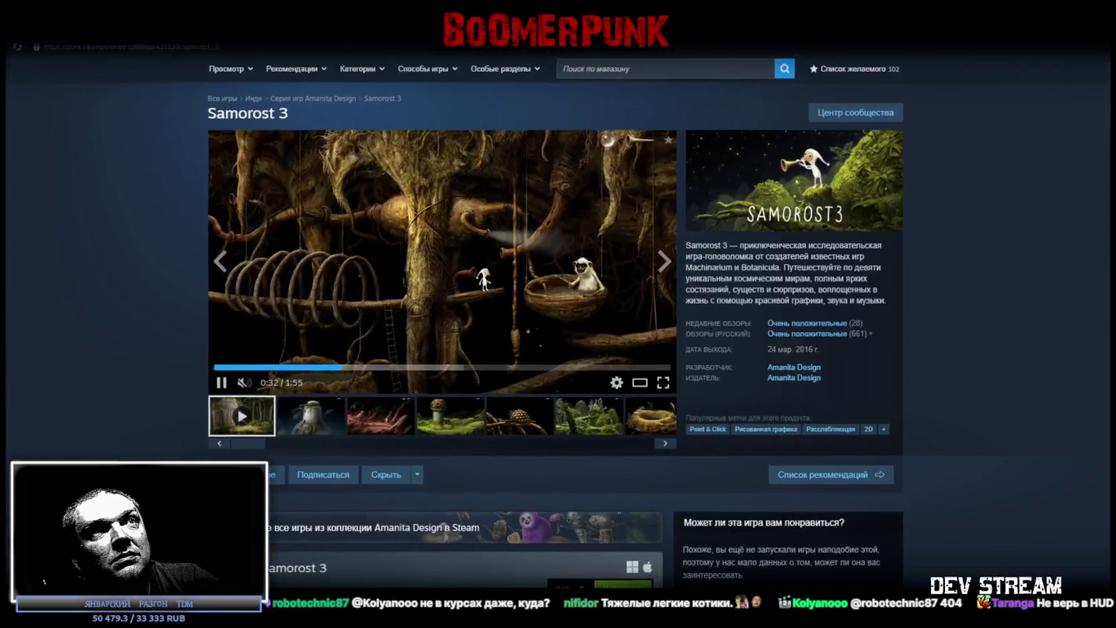
scroll(733, 403, down, 3)
scroll(833, 374, up, 3)
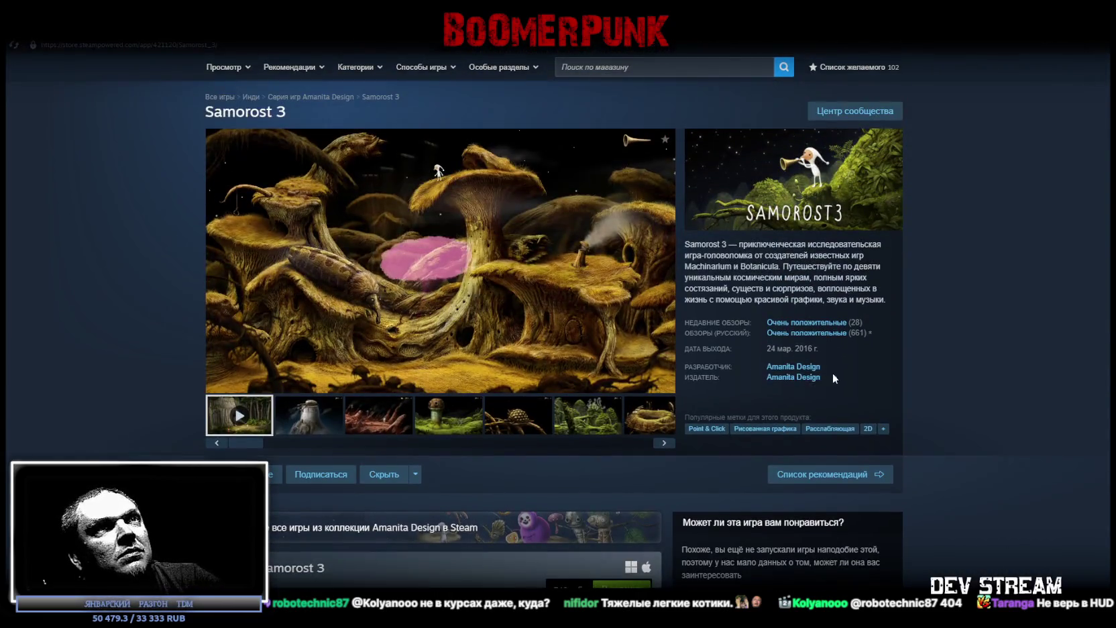
click(807, 367)
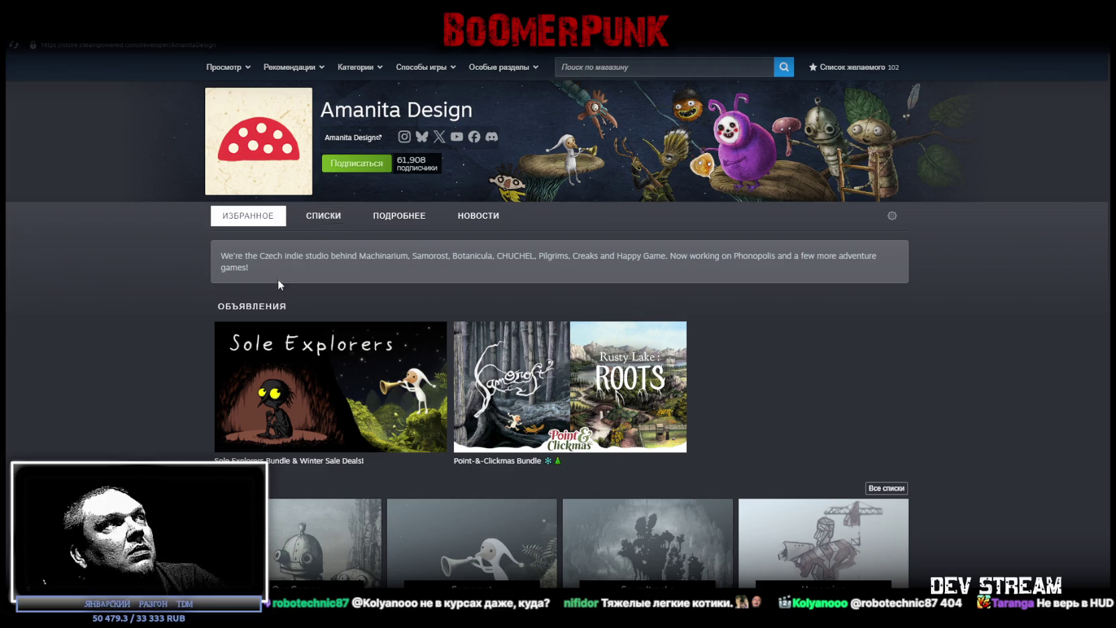
Step: Browse Amanita Design's releases, then open BABBDI's store page from the Library favourites
scroll(277, 279, down, 5)
scroll(275, 280, down, 5)
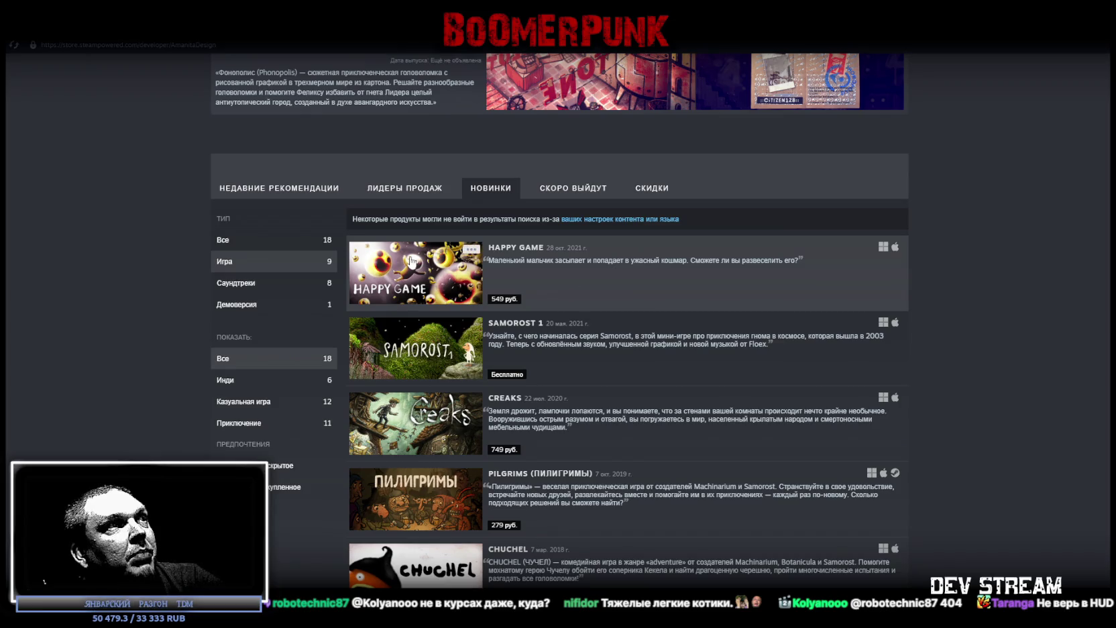
scroll(853, 408, down, 1)
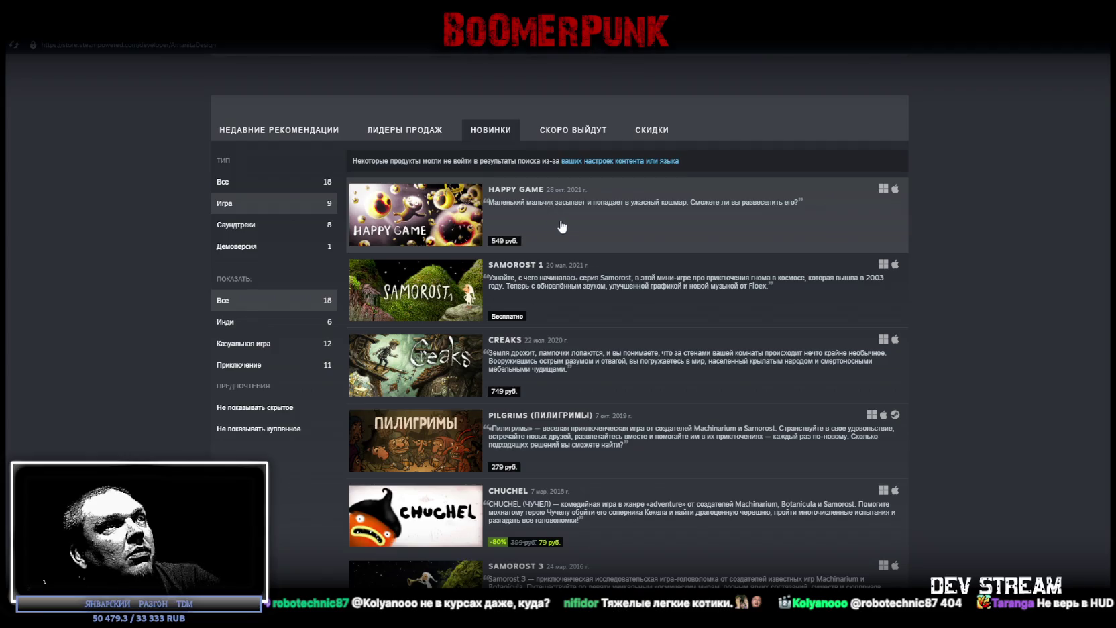
scroll(559, 224, down, 3)
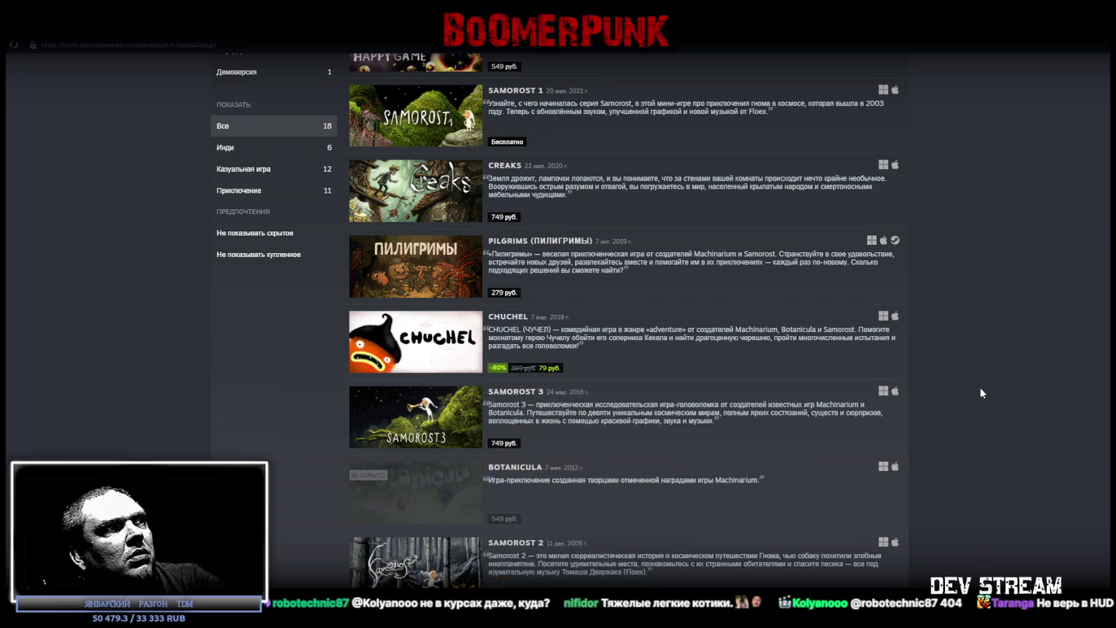
scroll(968, 389, down, 3)
scroll(967, 390, up, 3)
scroll(477, 322, up, 5)
scroll(477, 322, up, 3)
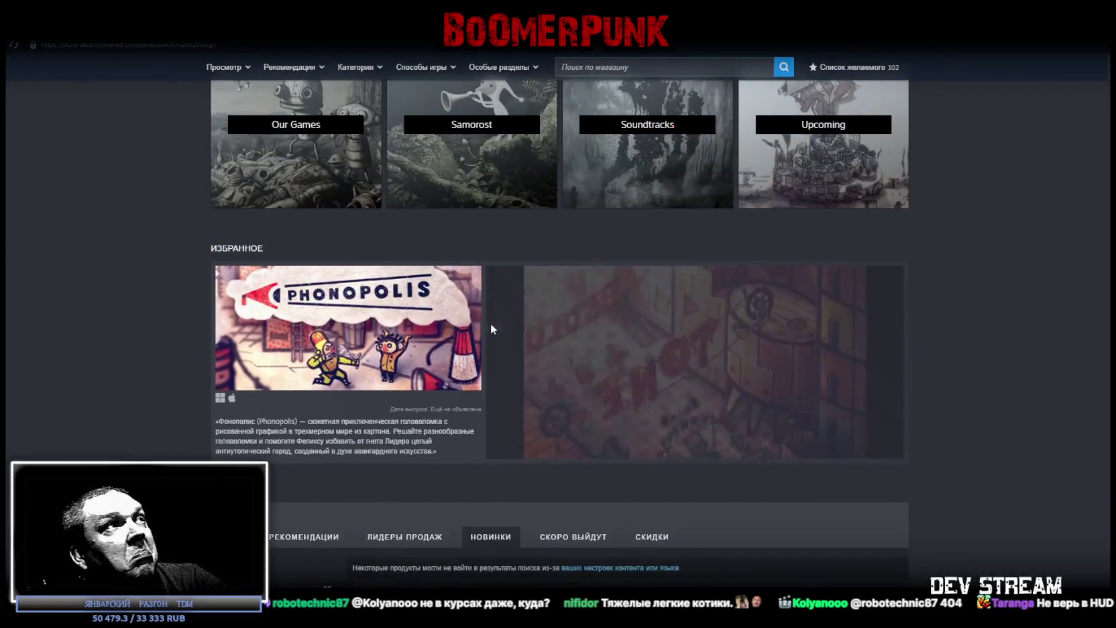
click(131, 31)
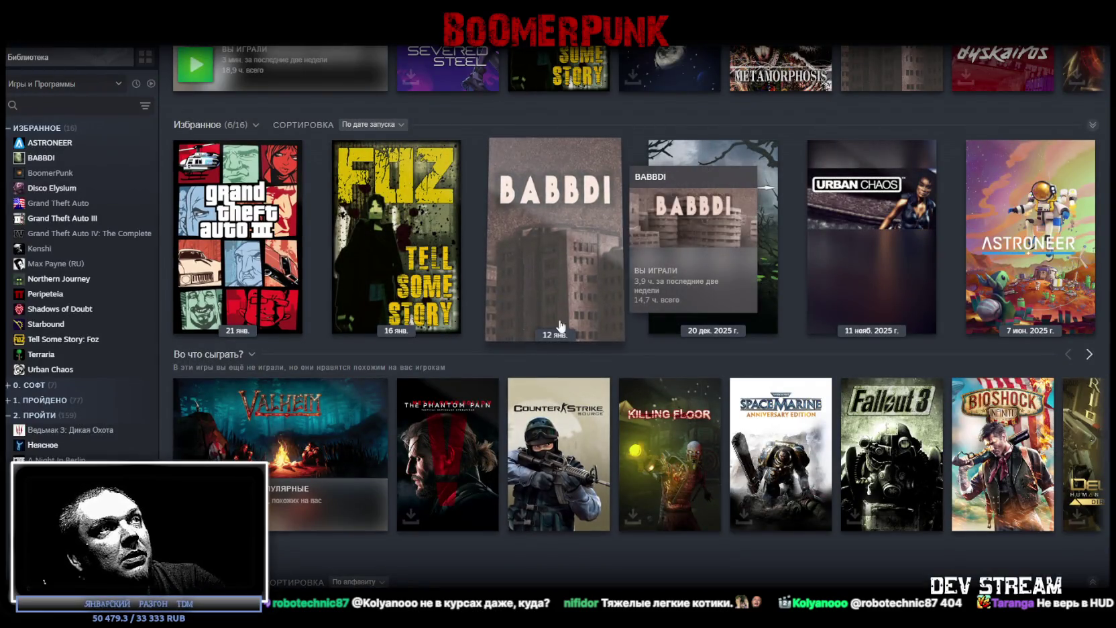
click(542, 263)
click(223, 288)
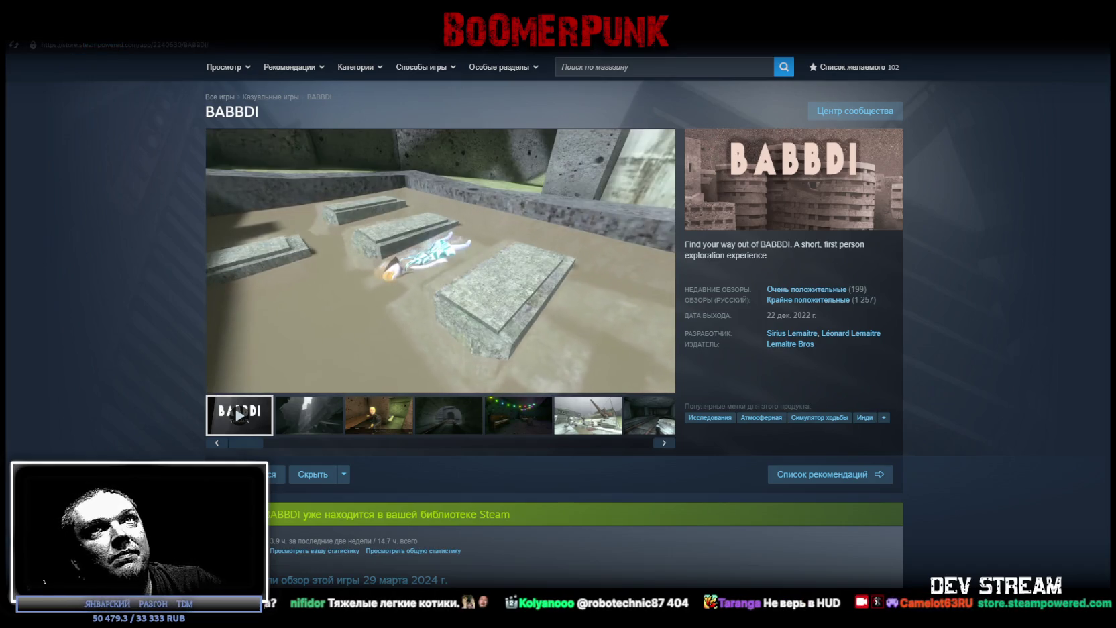
key(alt+Tab)
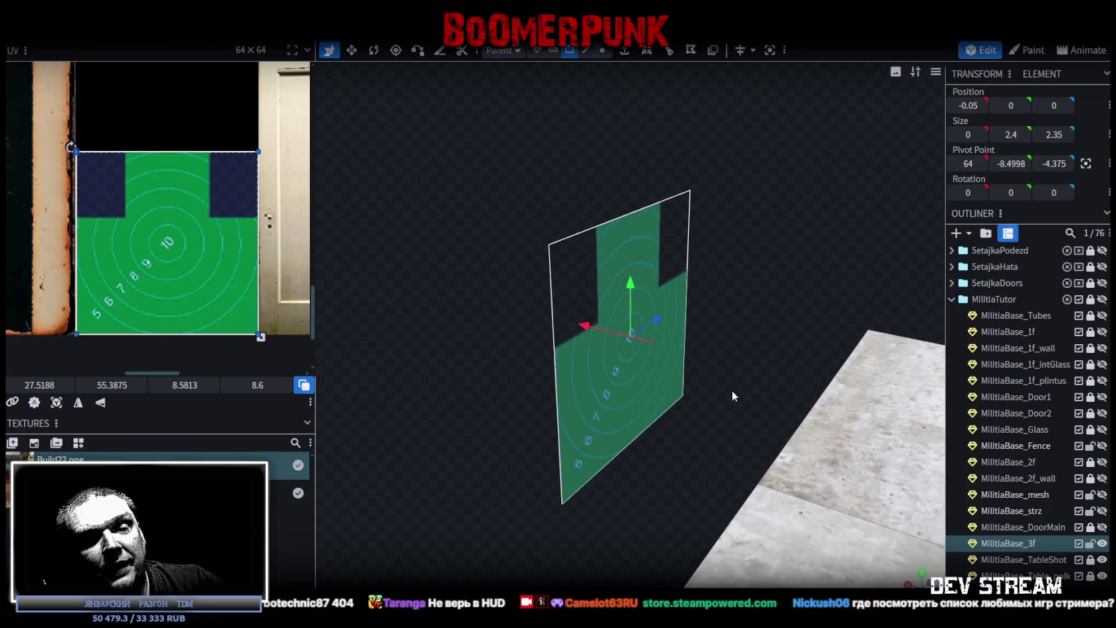
Step: Orbit the Blockbench view toward the target plane, then bring up the BABBDI tile's options in Steam
mouse_move(776, 367)
mouse_down()
mouse_move(719, 353)
mouse_move(740, 351)
mouse_up()
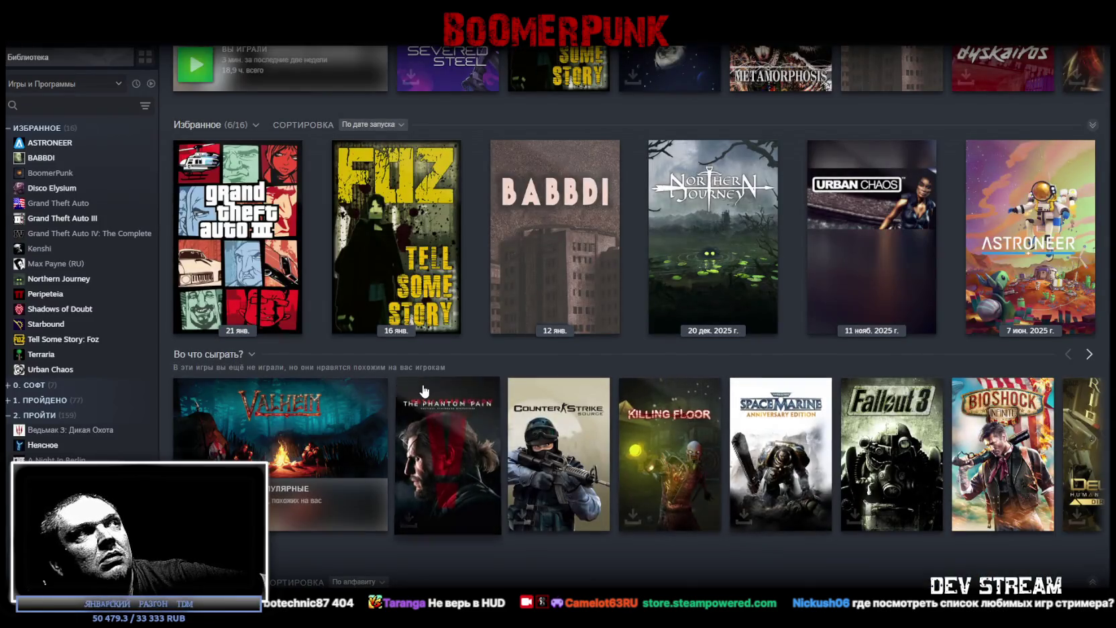
right_click(311, 54)
click(288, 86)
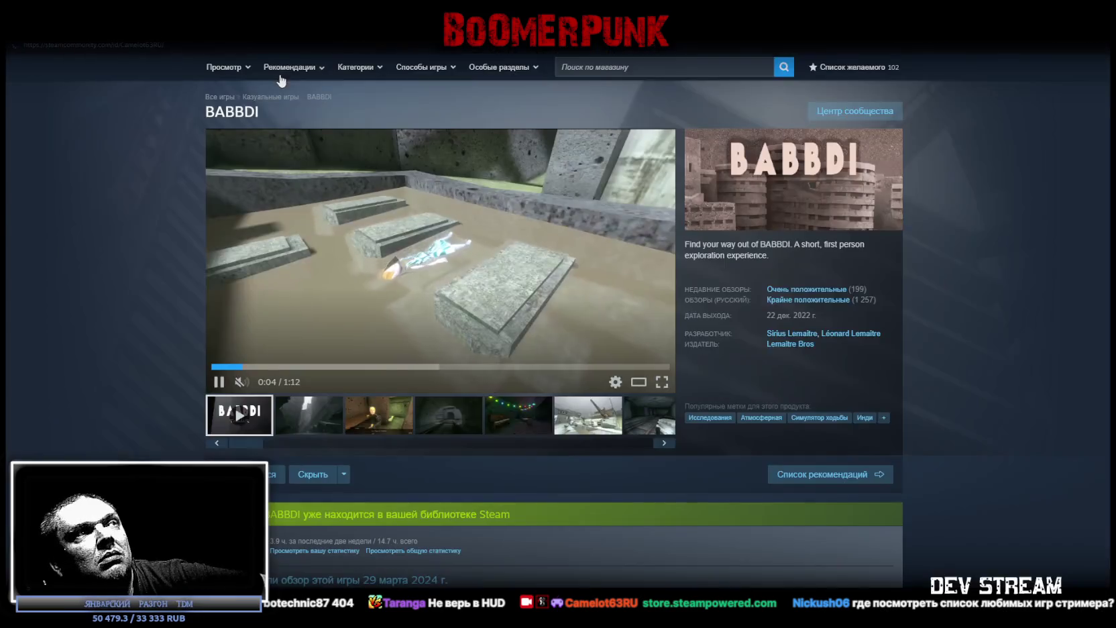
scroll(171, 290, down, 4)
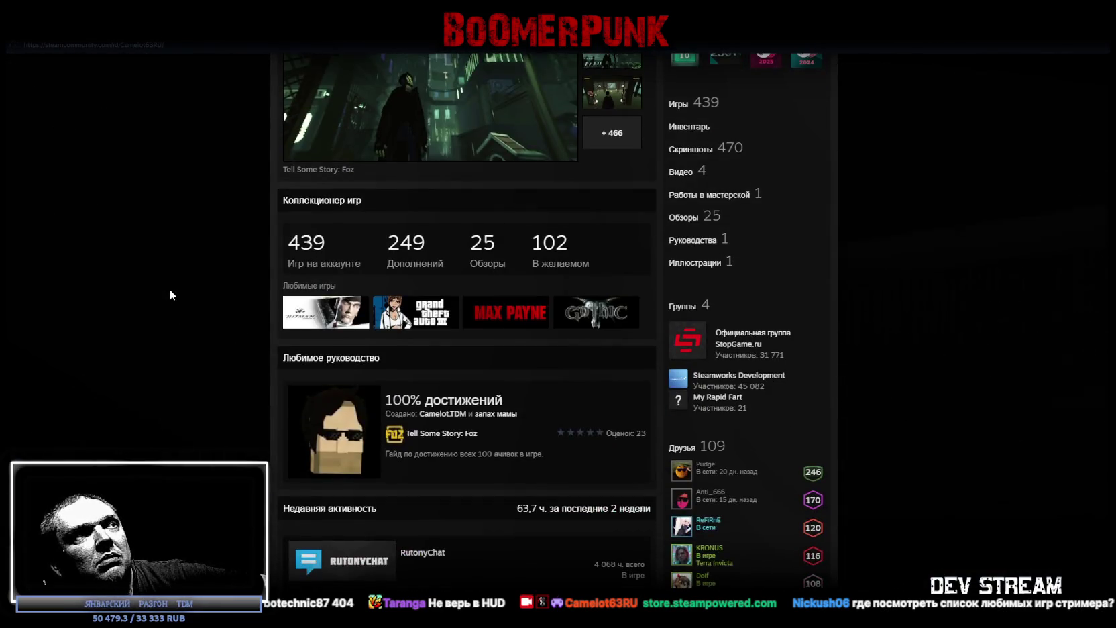
mouse_move(325, 312)
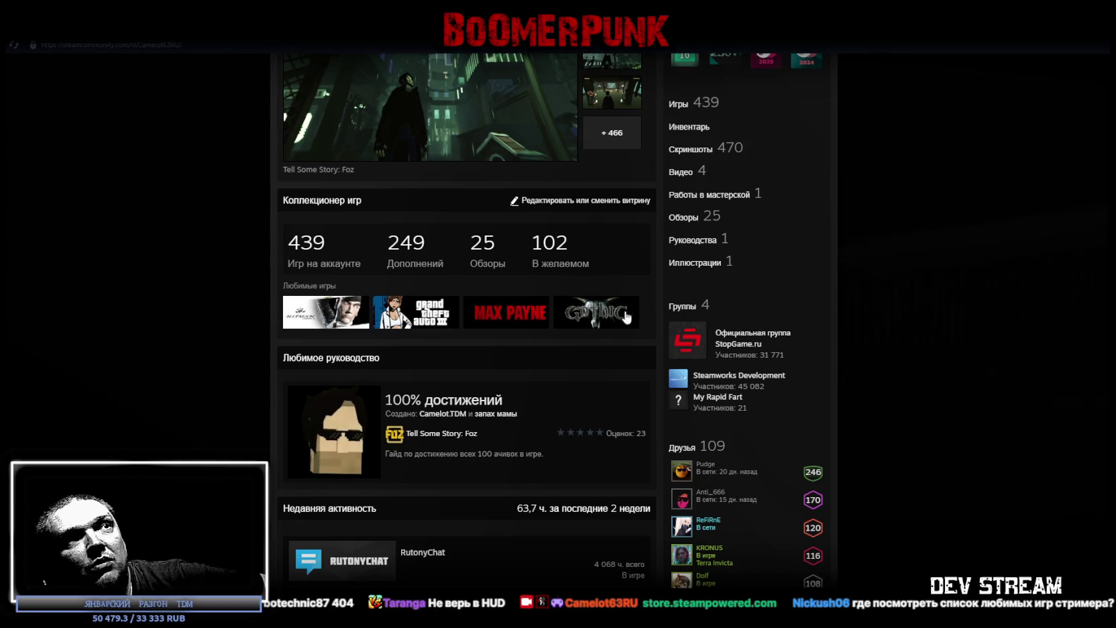
scroll(118, 302, up, 3)
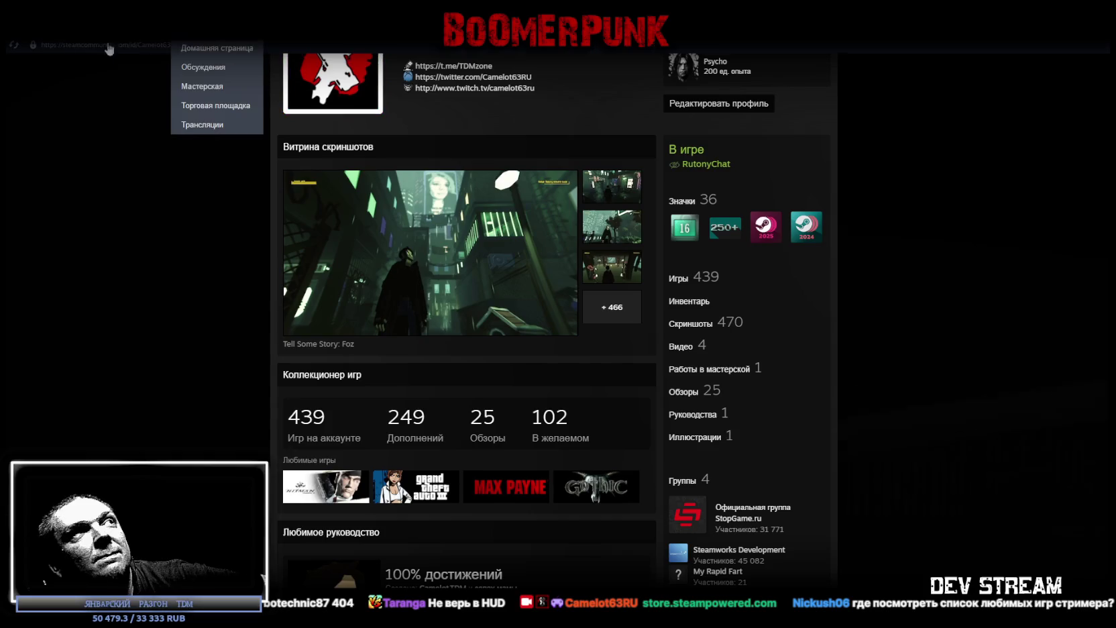
click(142, 48)
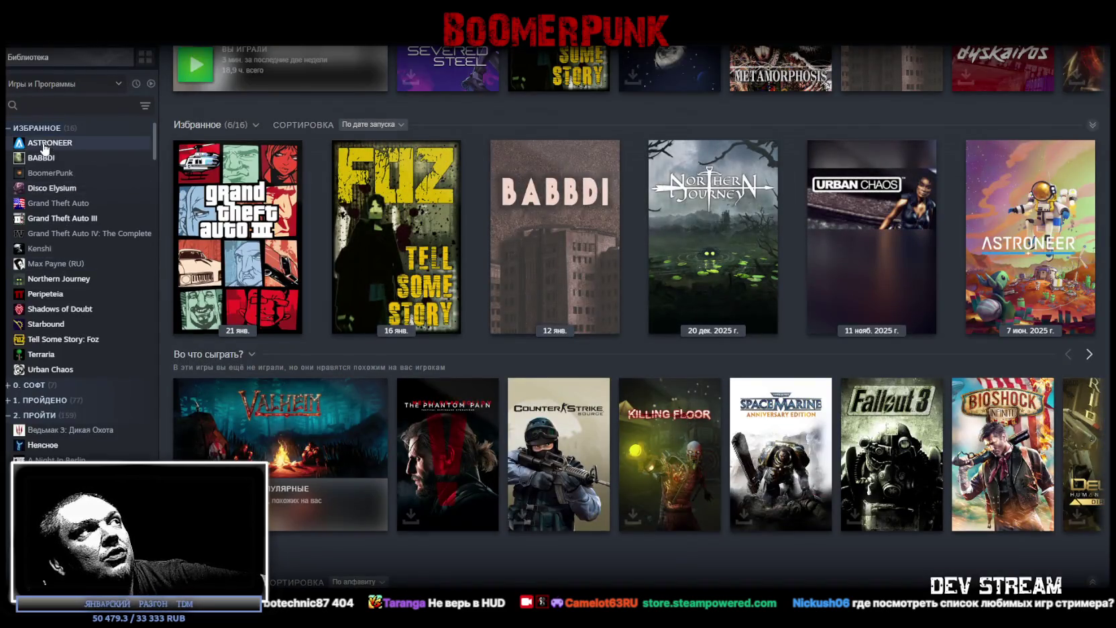
Step: Browse the ASTRONEER, BABBDI, Disco Elysium, GTA, GTA IV, Kenshi and Max Payne library pages
click(43, 143)
click(40, 158)
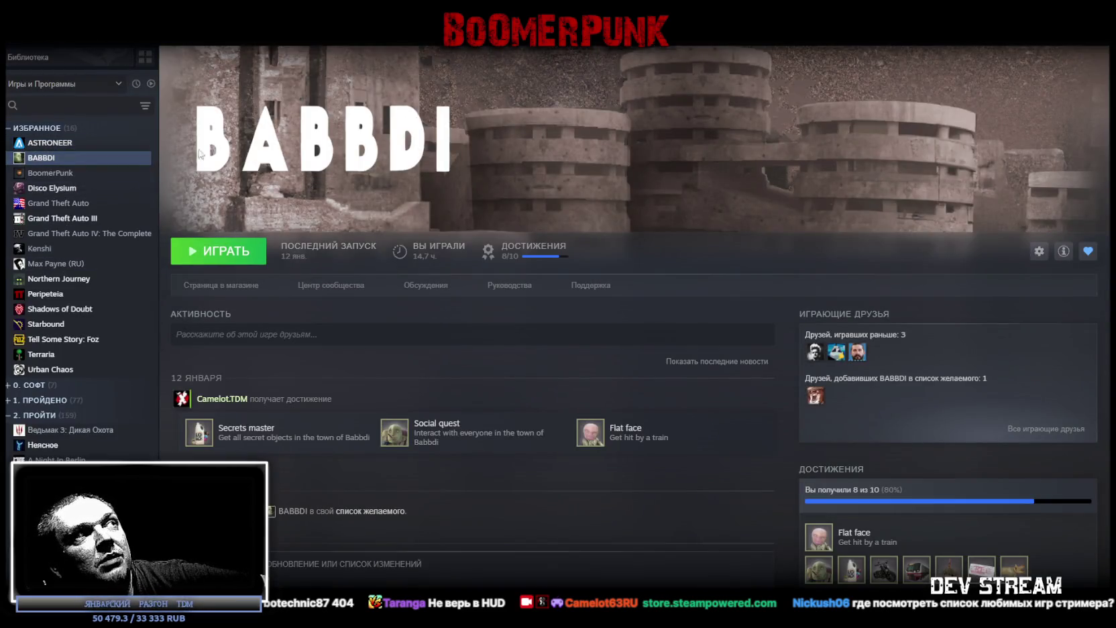
click(65, 190)
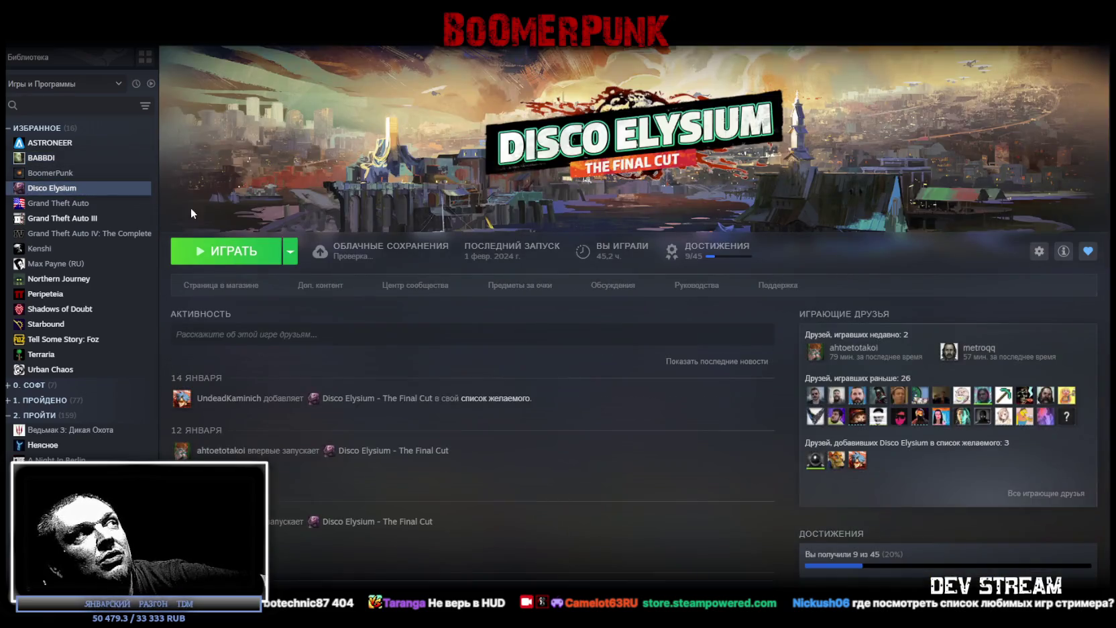
click(77, 203)
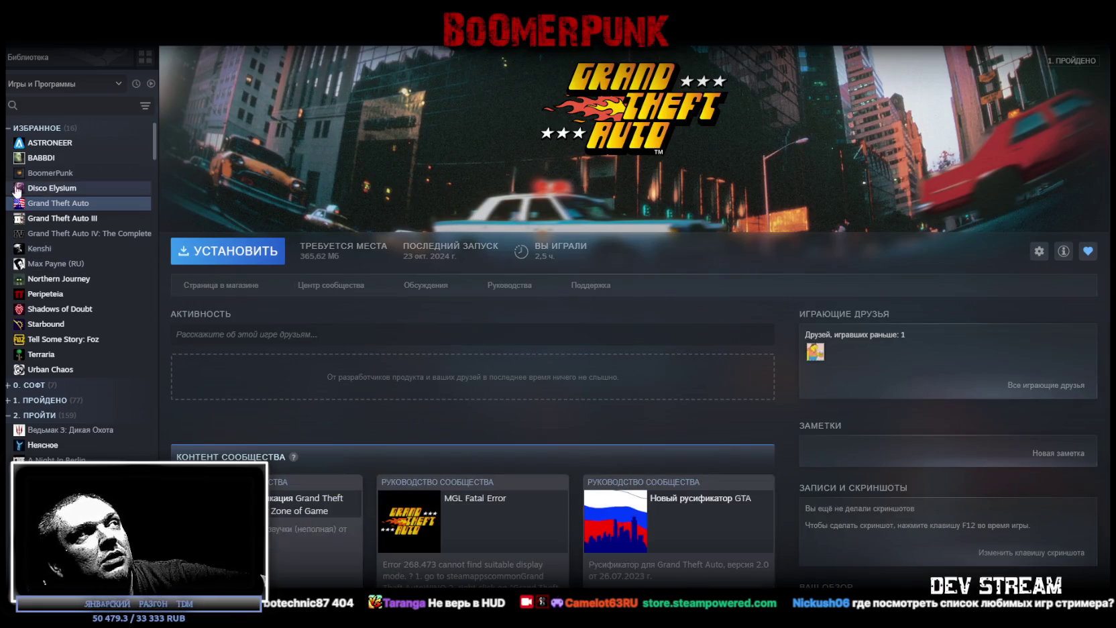
key(Down)
key(Down)
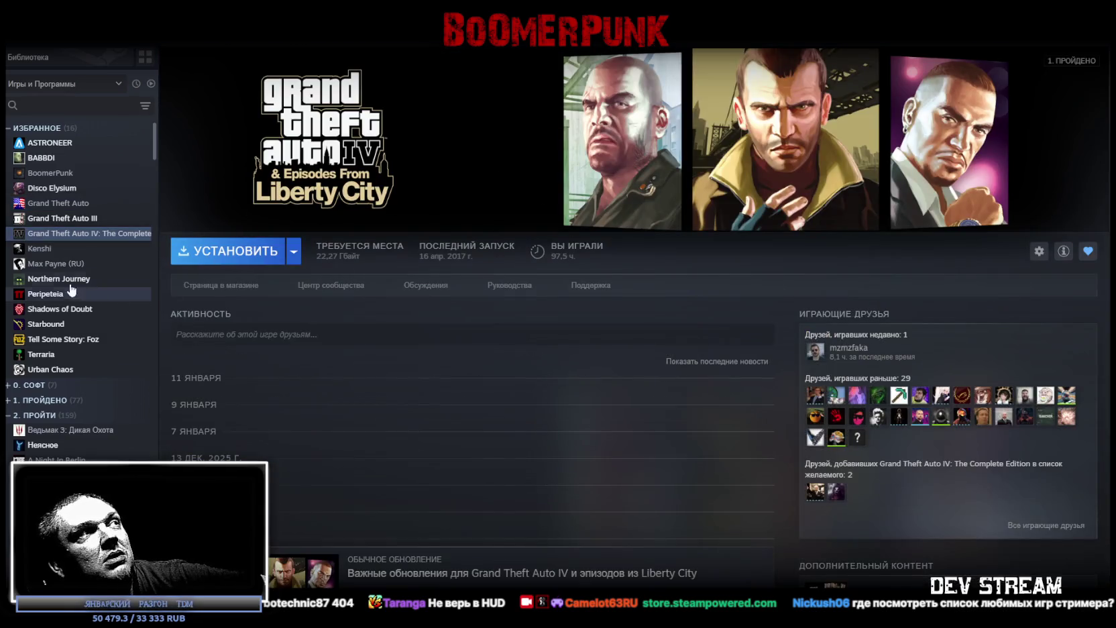
click(41, 249)
click(56, 264)
Step: Browse Northern Journey through Tell Some Story, end on Urban Chaos, then return to Blockbench
click(57, 279)
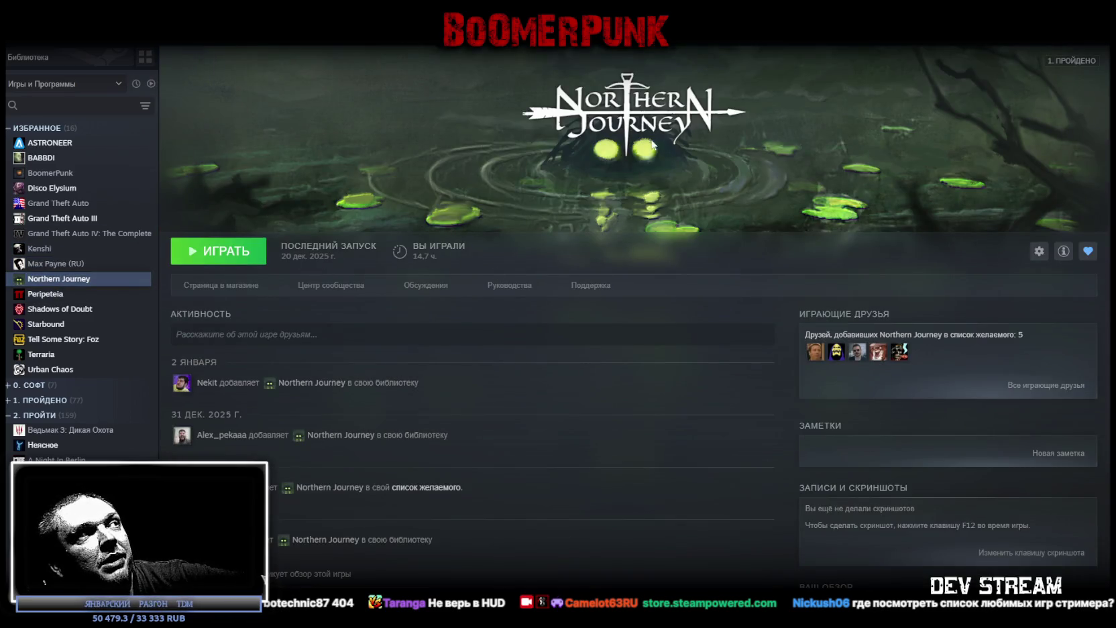
click(45, 296)
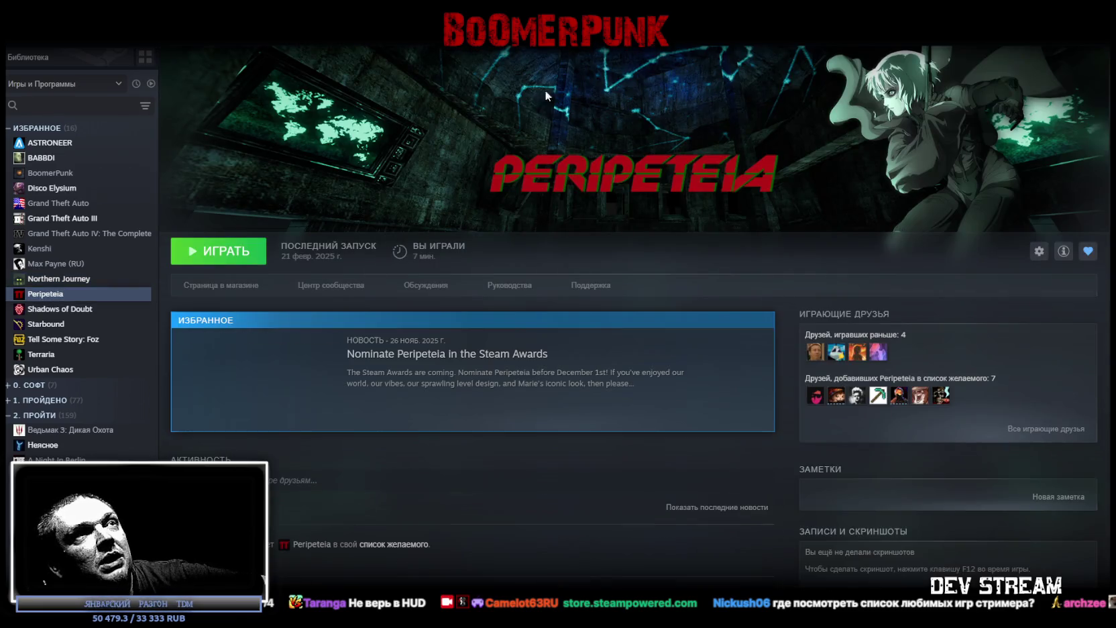
click(71, 309)
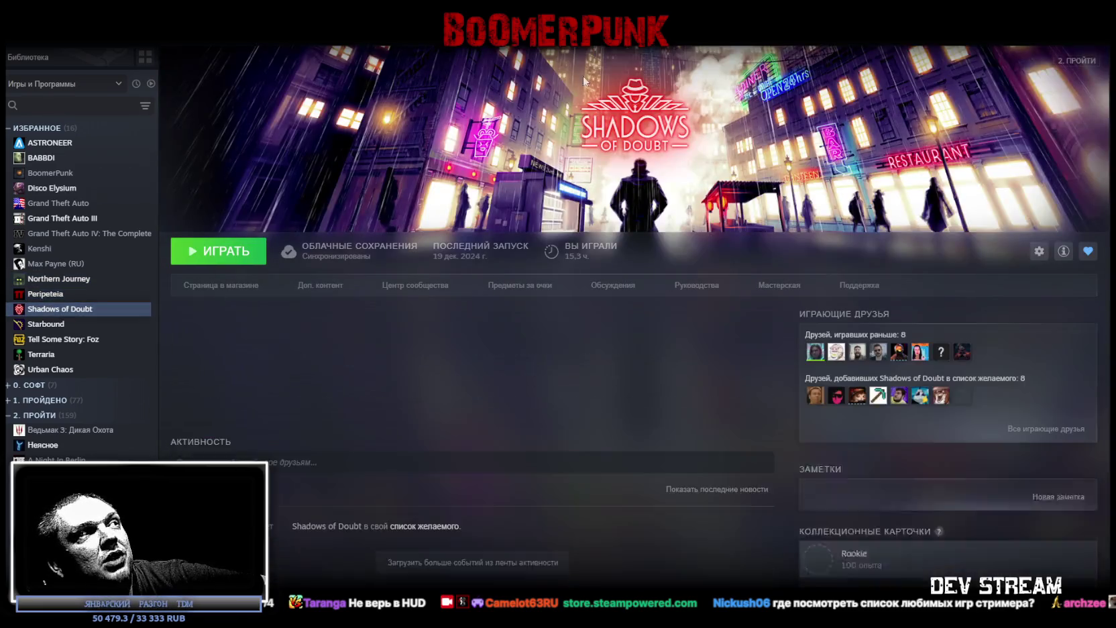
click(61, 325)
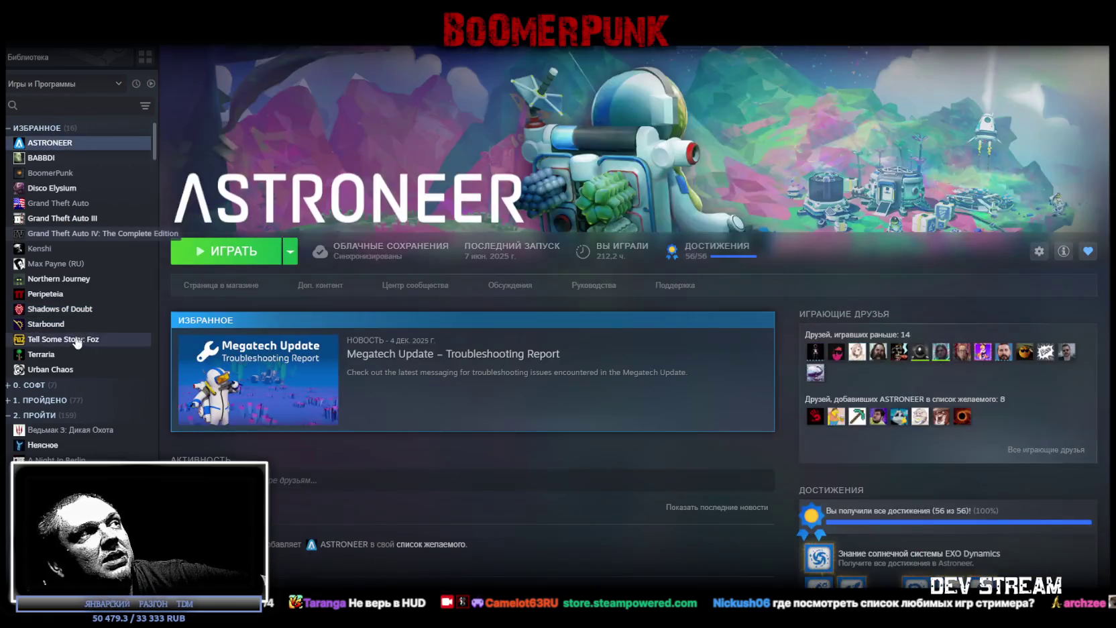
click(53, 325)
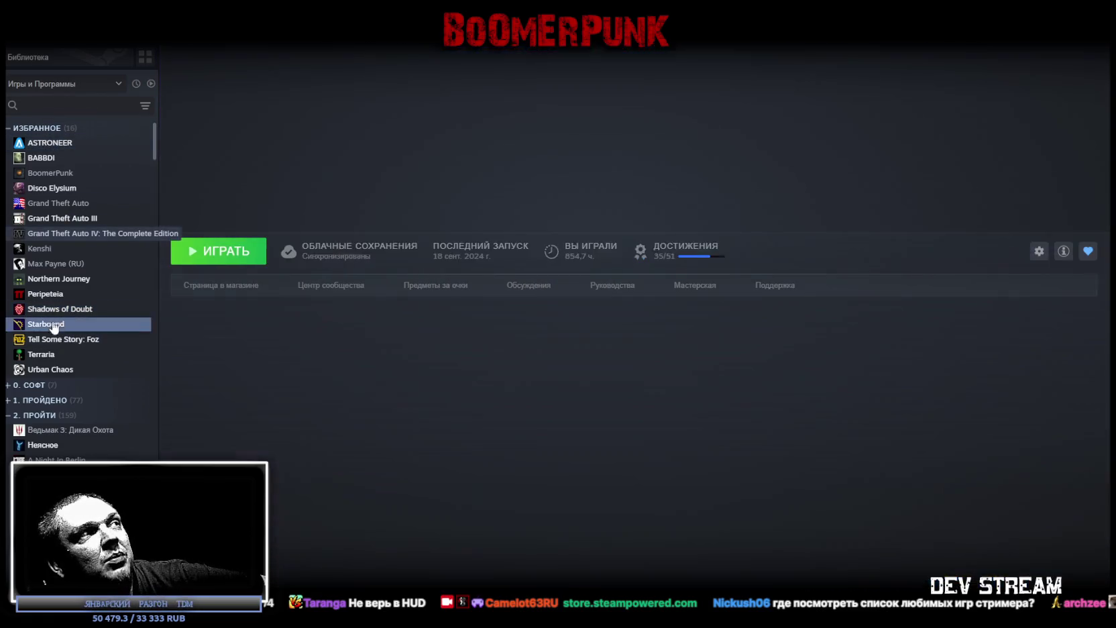
click(82, 355)
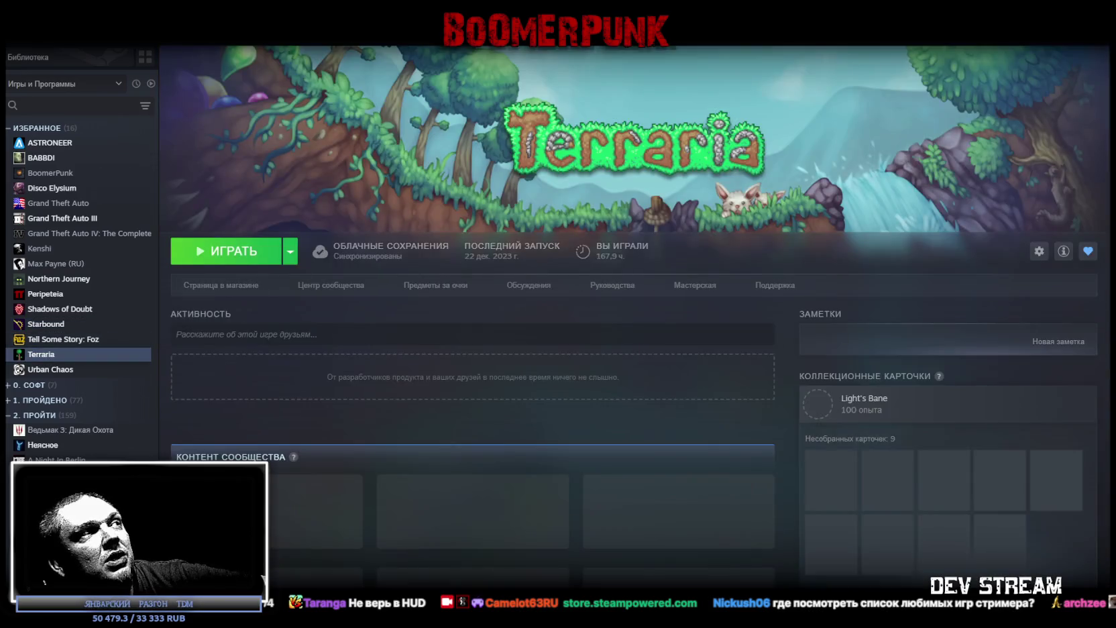
click(74, 339)
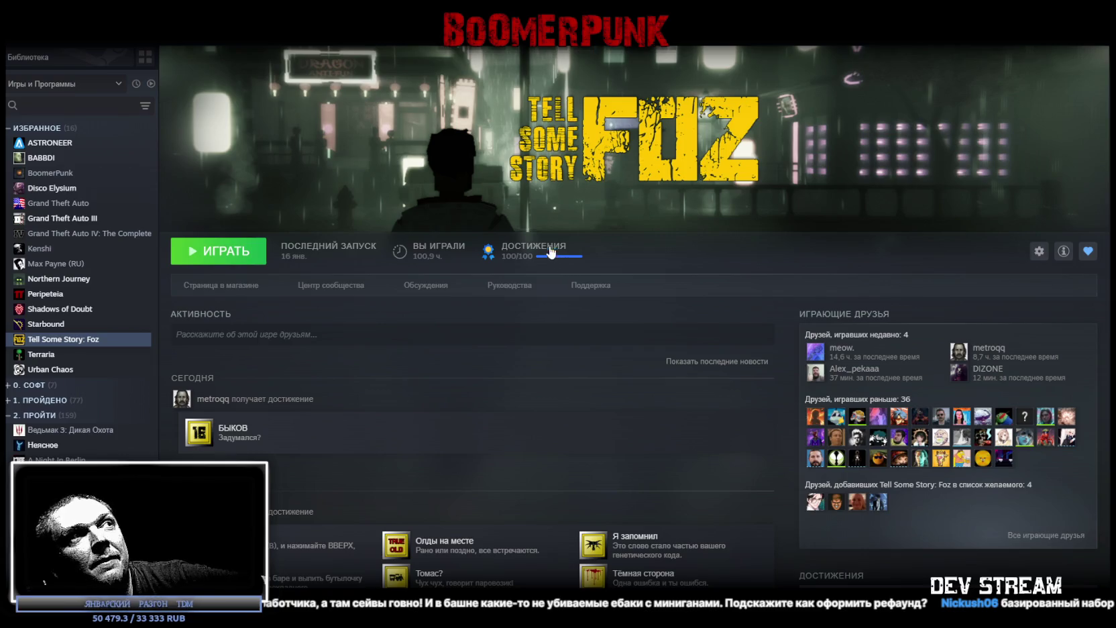
click(47, 373)
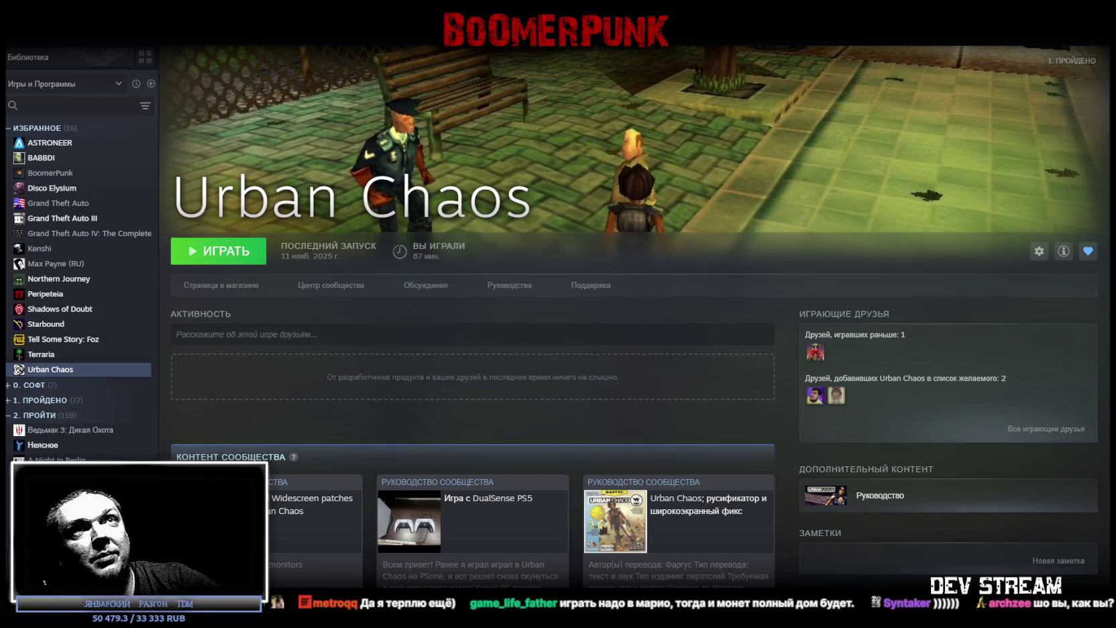
key(alt+Tab)
Step: Toggle MilitiaBase_3f visibility and orbit up to inspect the concrete ceiling and walls
scroll(658, 293, down, 5)
mouse_move(658, 294)
mouse_down()
mouse_move(694, 401)
mouse_move(554, 345)
mouse_move(750, 403)
mouse_move(669, 440)
mouse_move(584, 414)
mouse_move(747, 270)
mouse_move(781, 334)
mouse_move(667, 332)
mouse_move(940, 492)
mouse_up()
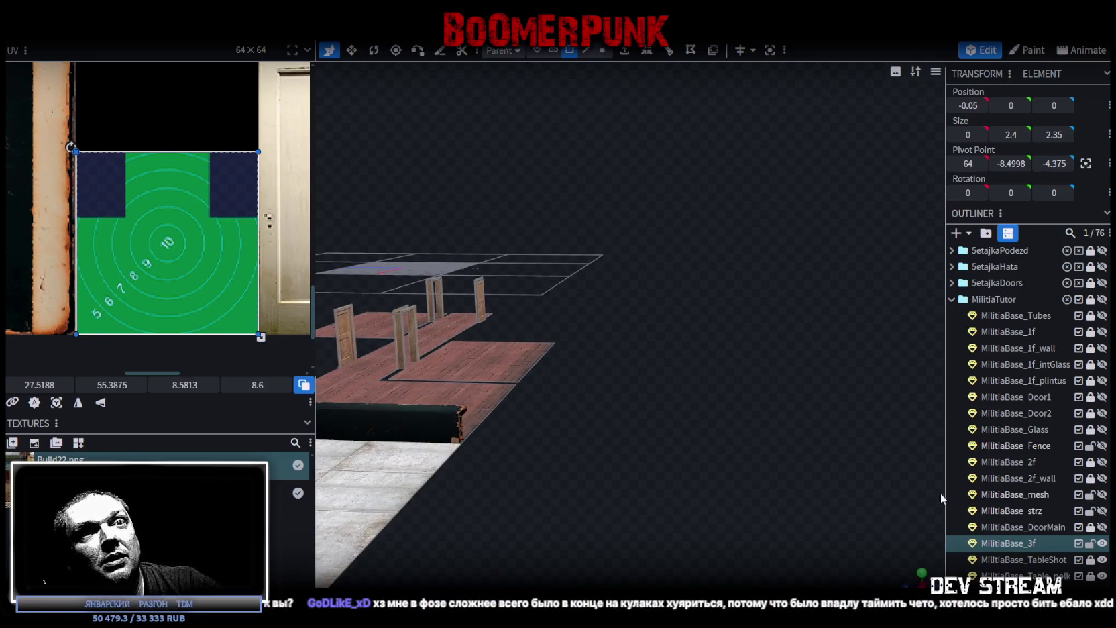
click(1102, 543)
click(1102, 543)
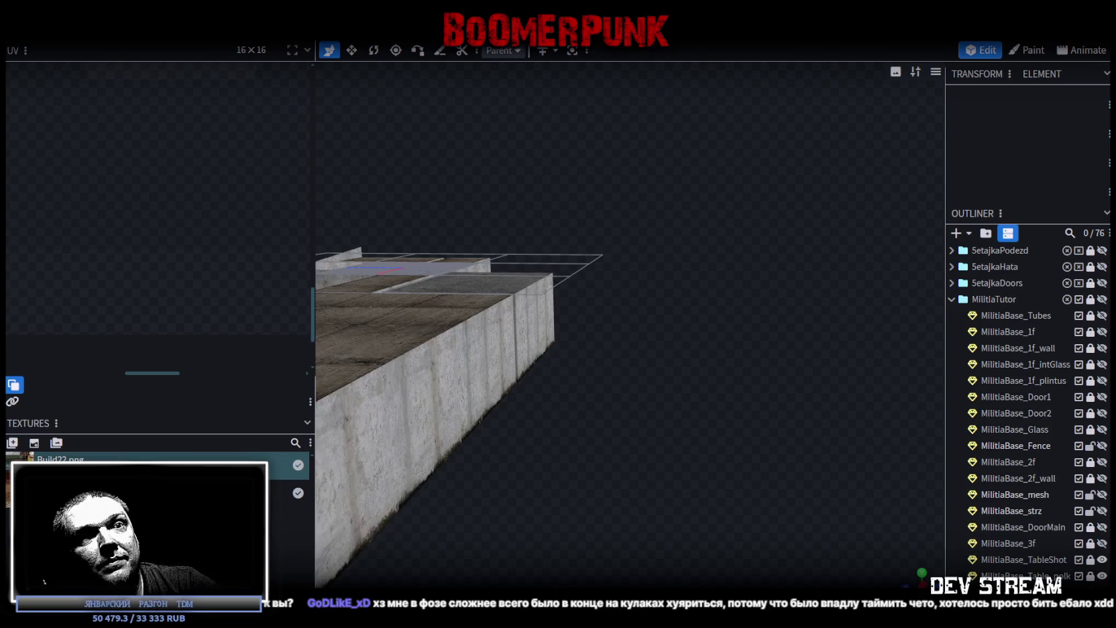
mouse_move(625, 511)
mouse_down()
mouse_move(741, 309)
mouse_move(720, 418)
mouse_move(740, 414)
mouse_move(787, 444)
mouse_move(515, 347)
mouse_move(543, 384)
mouse_move(605, 401)
mouse_move(643, 356)
mouse_move(751, 329)
mouse_move(772, 335)
mouse_move(781, 363)
mouse_up()
click(751, 328)
mouse_move(772, 518)
mouse_down()
mouse_move(778, 455)
mouse_move(688, 448)
mouse_move(739, 455)
mouse_move(699, 458)
mouse_up()
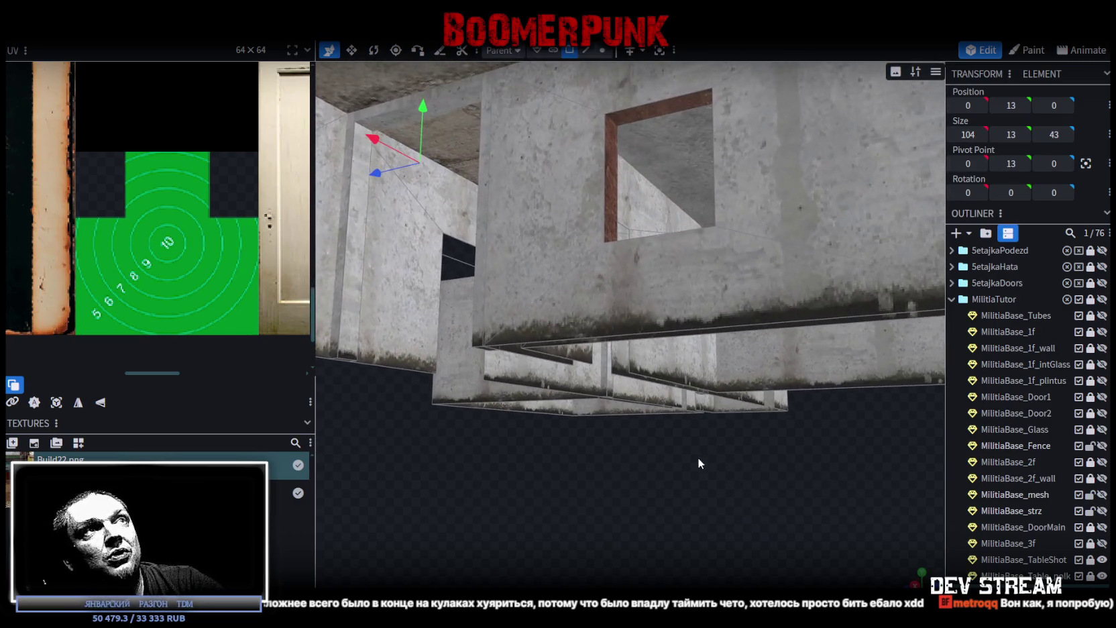
Step: Split the thin window-side frame face off into a new 1 by 4.75 by 4 element
click(607, 146)
mouse_move(704, 475)
mouse_down()
mouse_move(622, 458)
mouse_move(513, 197)
mouse_up()
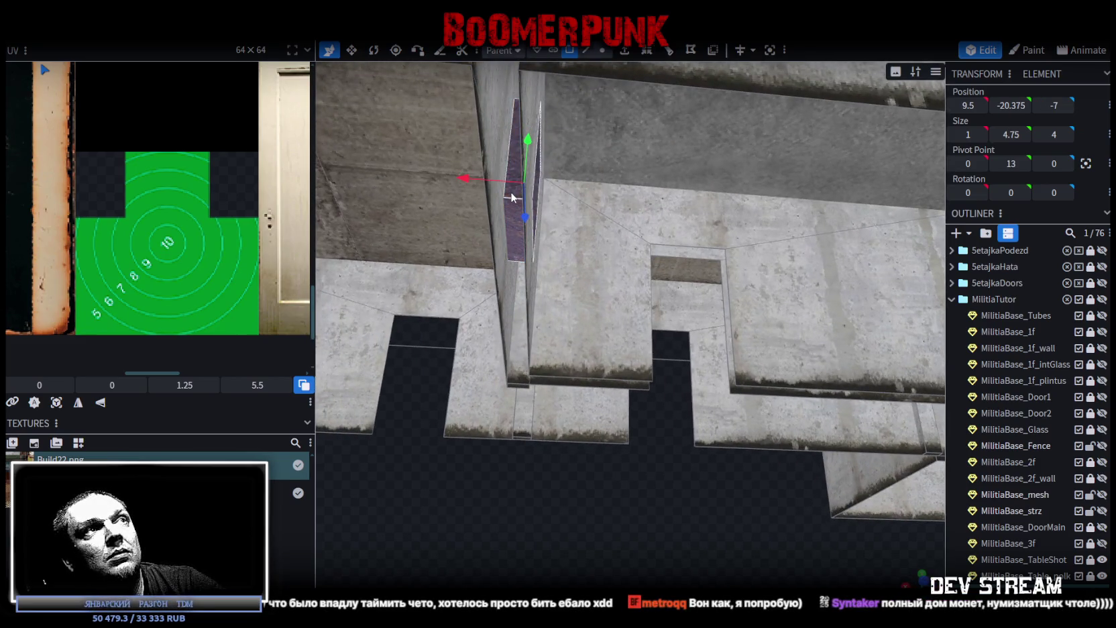
right_click(513, 196)
click(569, 387)
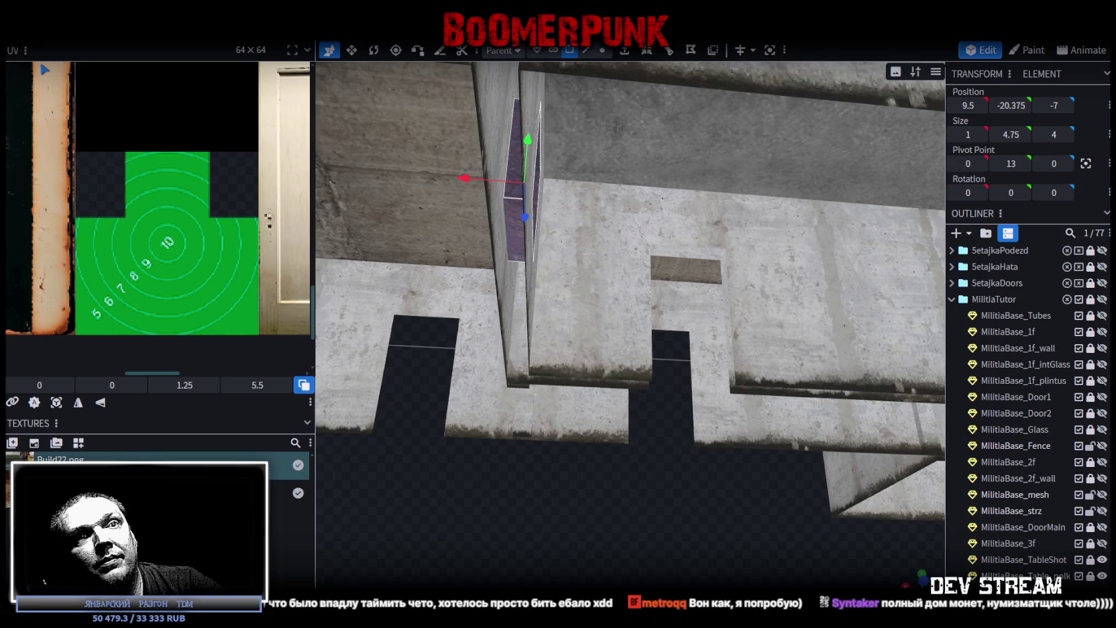
Step: Isolate the frame element with H, then unhide the third-floor parts and view them from above
key(h)
scroll(710, 425, down, 1)
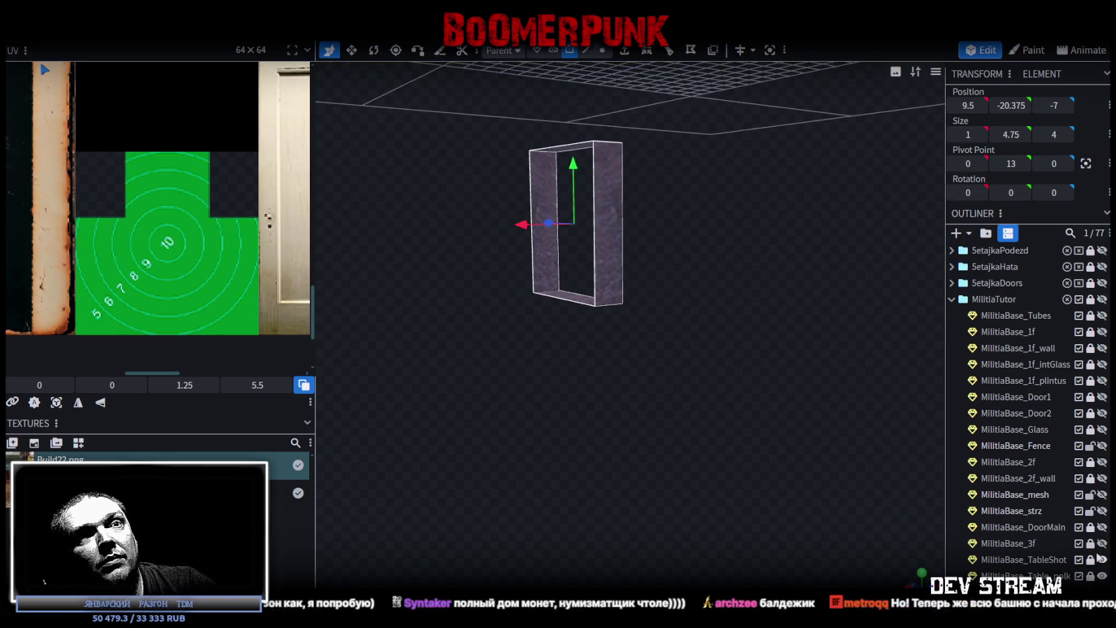
click(1102, 543)
scroll(720, 509, down, 2)
mouse_move(720, 509)
mouse_down()
mouse_move(648, 447)
mouse_move(722, 486)
mouse_up()
scroll(723, 487, up, 2)
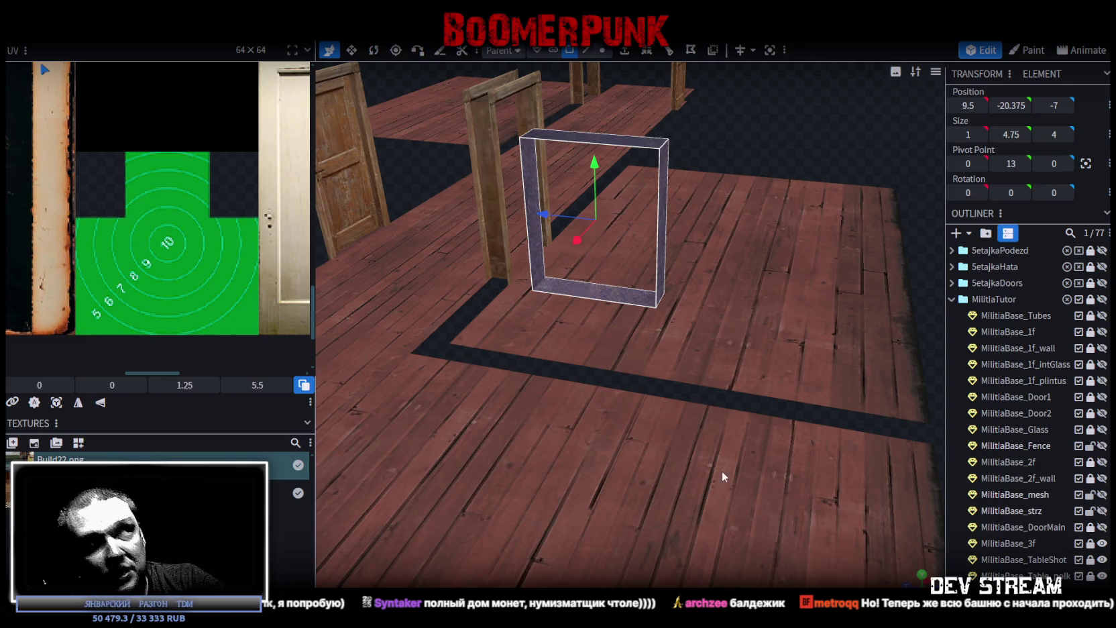
scroll(648, 452, down, 3)
mouse_move(648, 451)
mouse_down()
mouse_move(802, 370)
mouse_move(816, 393)
mouse_move(802, 416)
mouse_up()
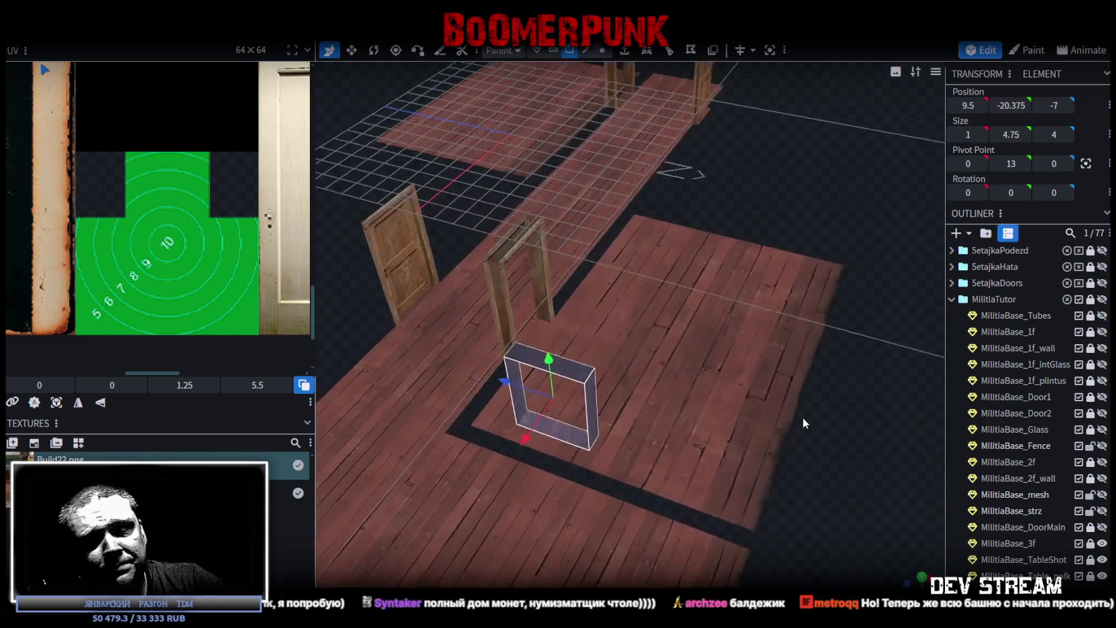
scroll(802, 416, up, 2)
scroll(815, 412, up, 2)
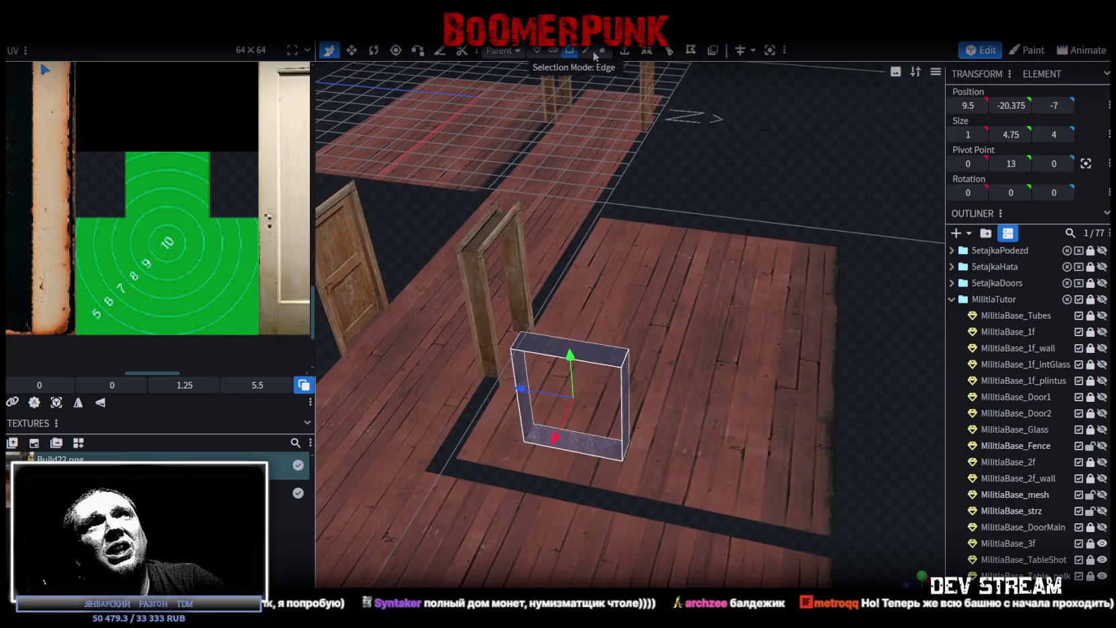
Step: Select the frame's bottom front edge in edge mode and review it around the floor layout
click(593, 54)
click(587, 456)
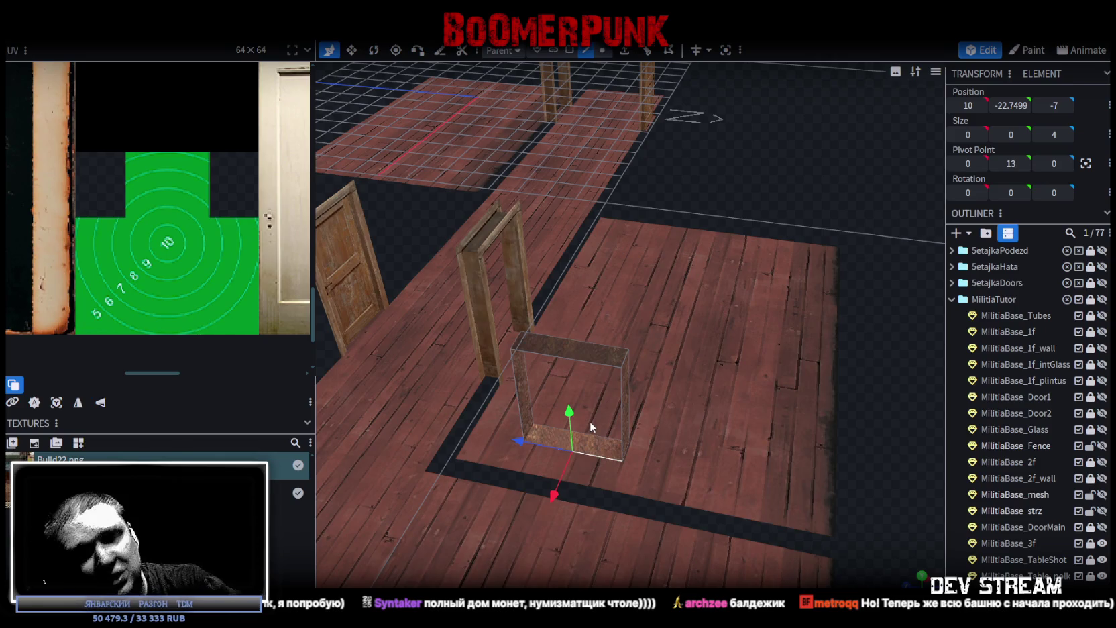
scroll(663, 324, down, 3)
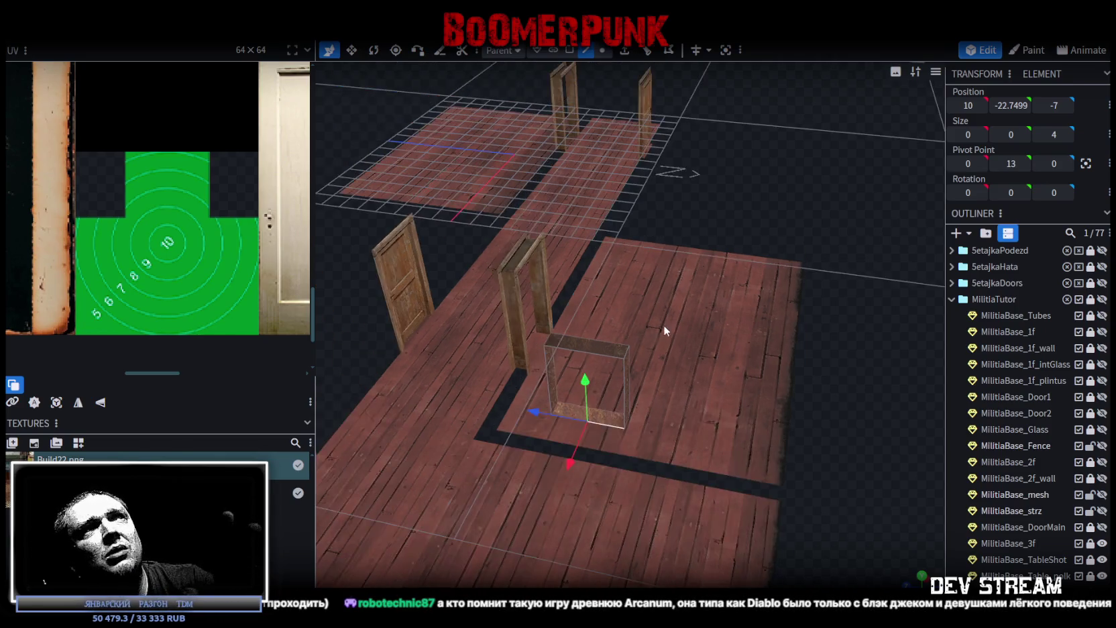
scroll(683, 328, down, 2)
drag(814, 304, 841, 315)
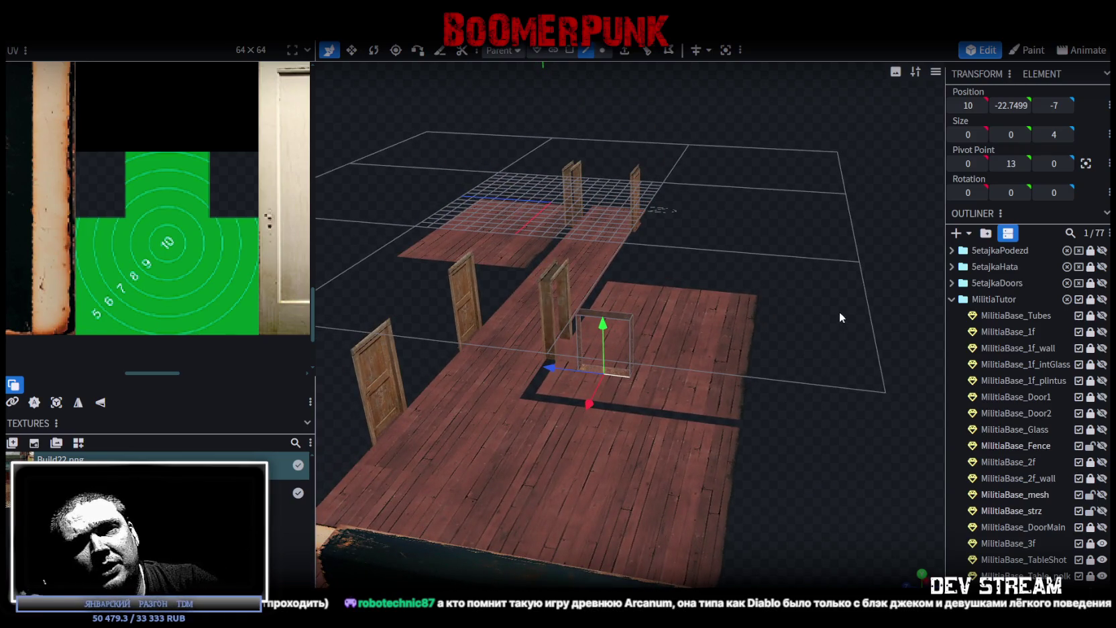
scroll(754, 403, up, 3)
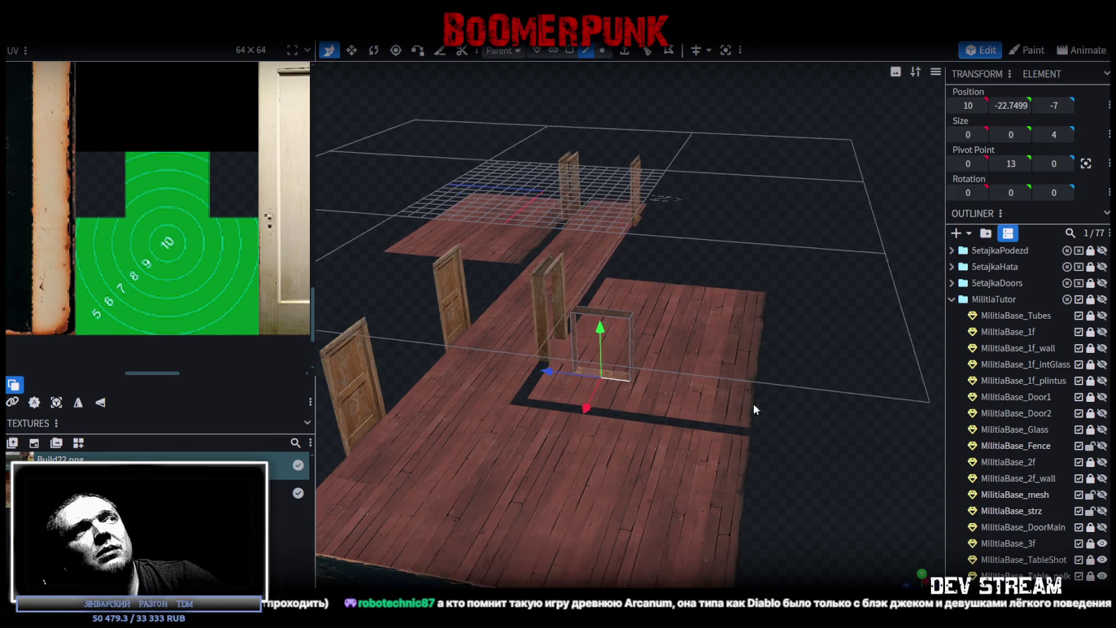
scroll(806, 431, up, 2)
scroll(826, 427, up, 2)
drag(837, 435, 821, 423)
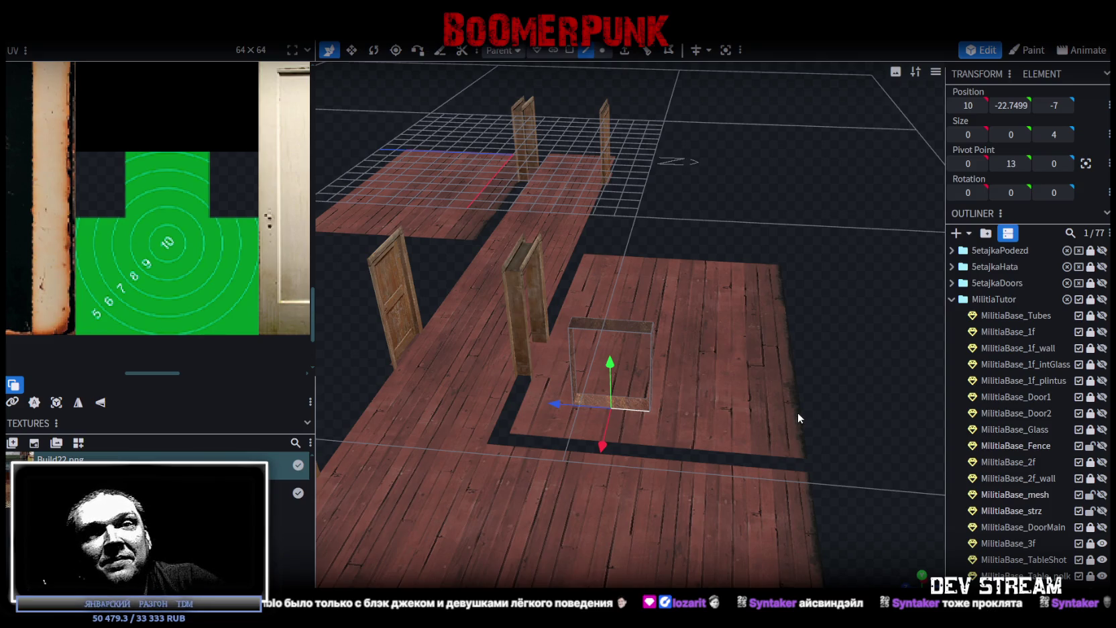
Step: Extrude the selected frame edge with an Extend distance of 0.5
drag(798, 411, 807, 378)
scroll(818, 392, up, 3)
scroll(843, 391, up, 3)
scroll(843, 390, up, 3)
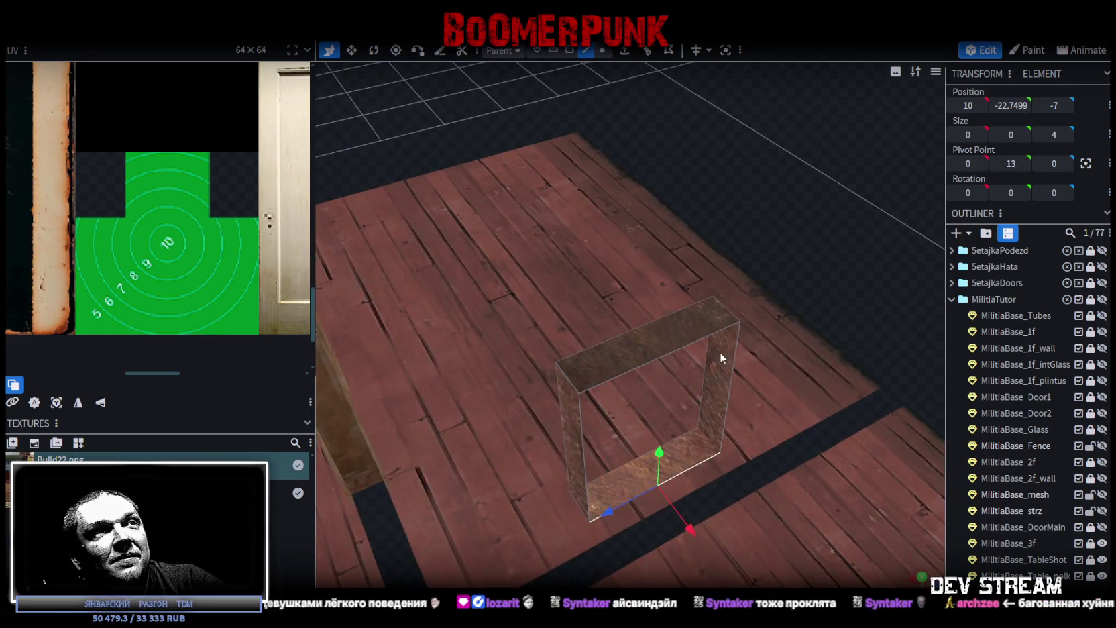
scroll(691, 363, down, 3)
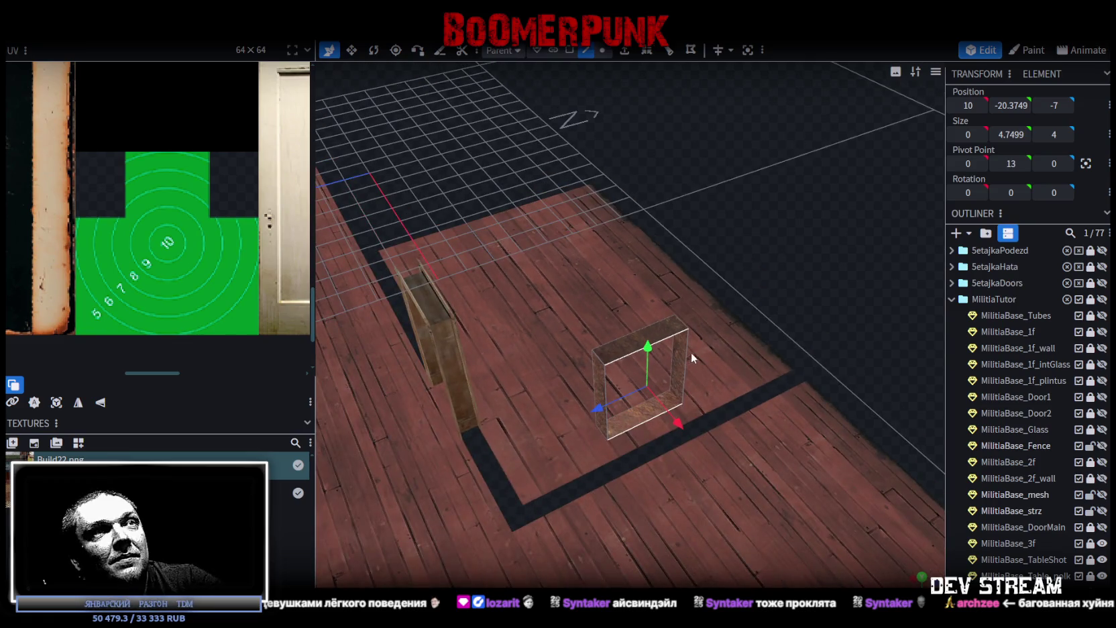
mouse_move(727, 331)
mouse_down()
mouse_move(554, 429)
mouse_move(678, 436)
mouse_move(645, 108)
mouse_up()
click(625, 50)
drag(763, 260, 674, 366)
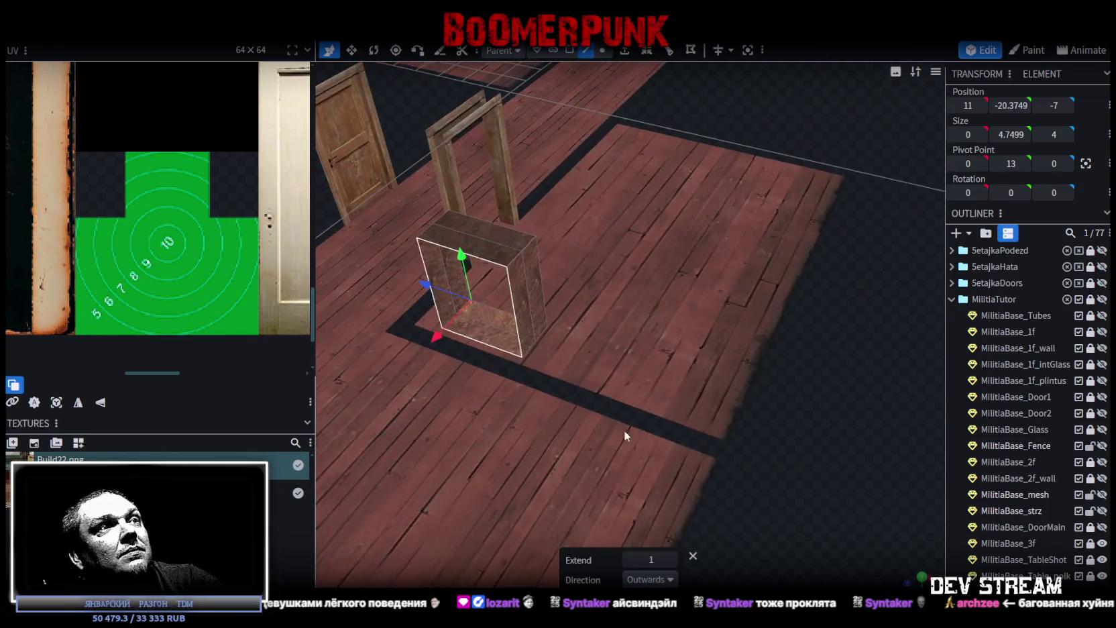
click(628, 558)
text(0.5)
drag(788, 502, 811, 487)
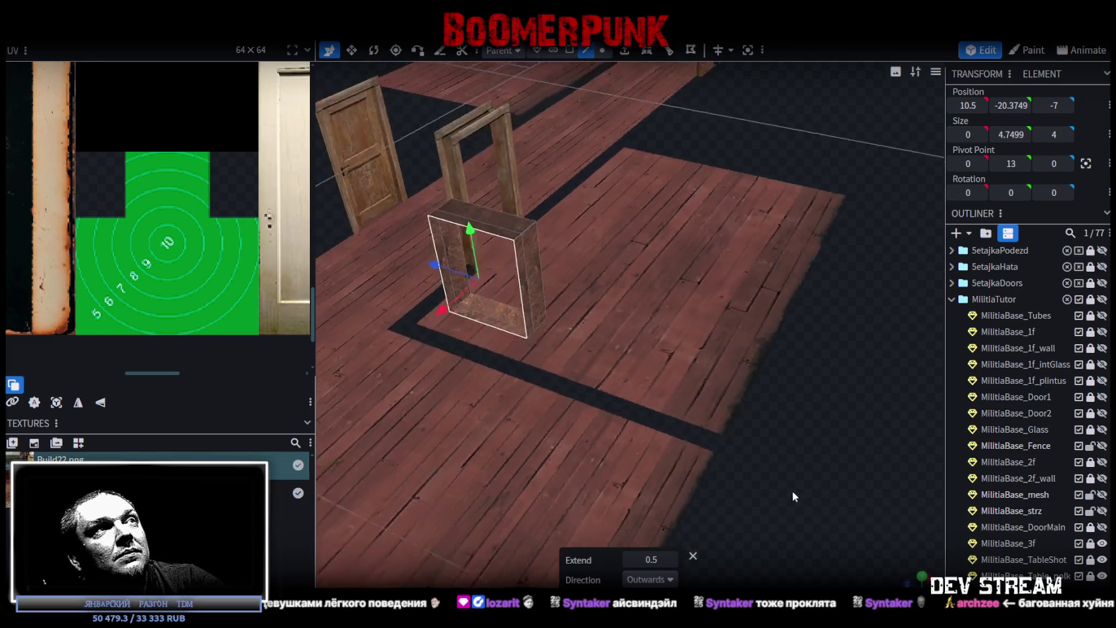
Step: Resize the frame to 5 deep on Z and taller on Y, then move it to X 10
click(351, 49)
drag(591, 292, 610, 304)
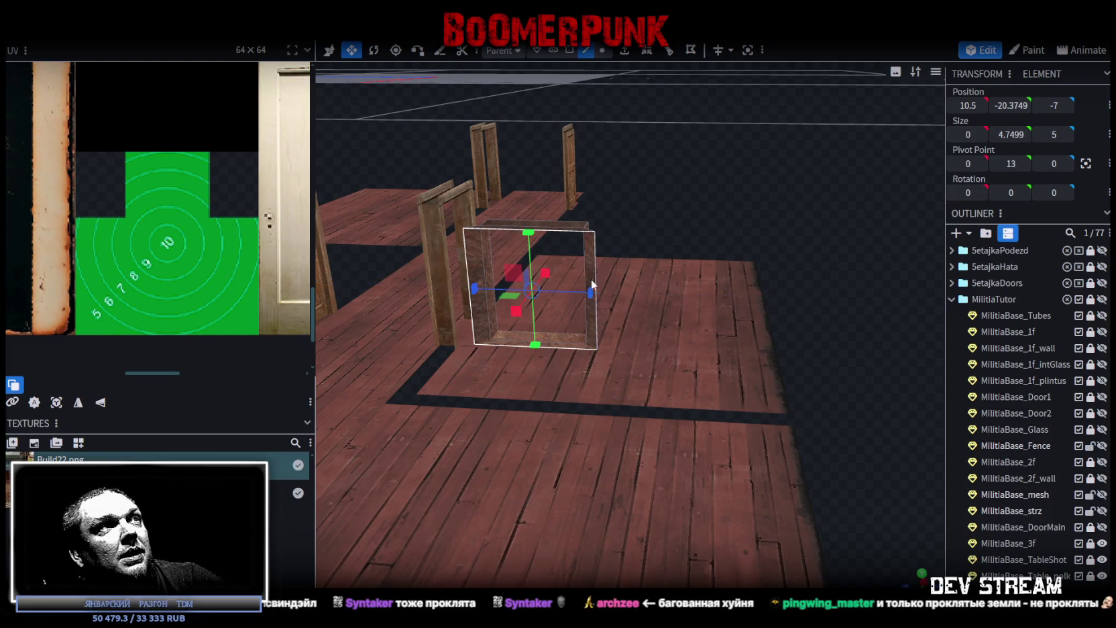
drag(529, 233, 527, 208)
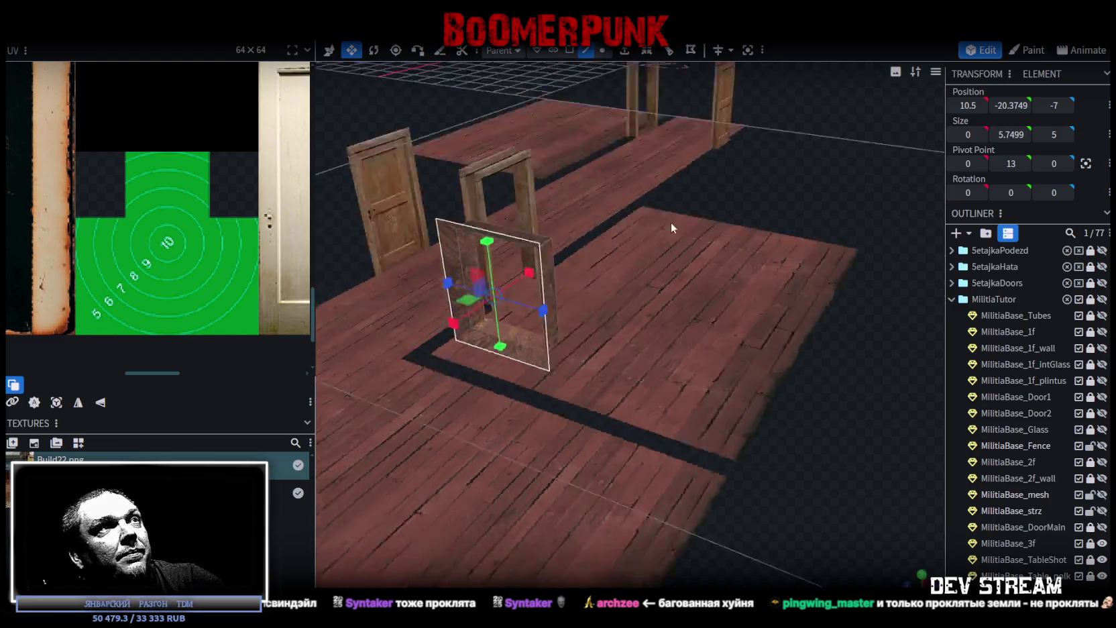
key(v)
drag(448, 282, 451, 294)
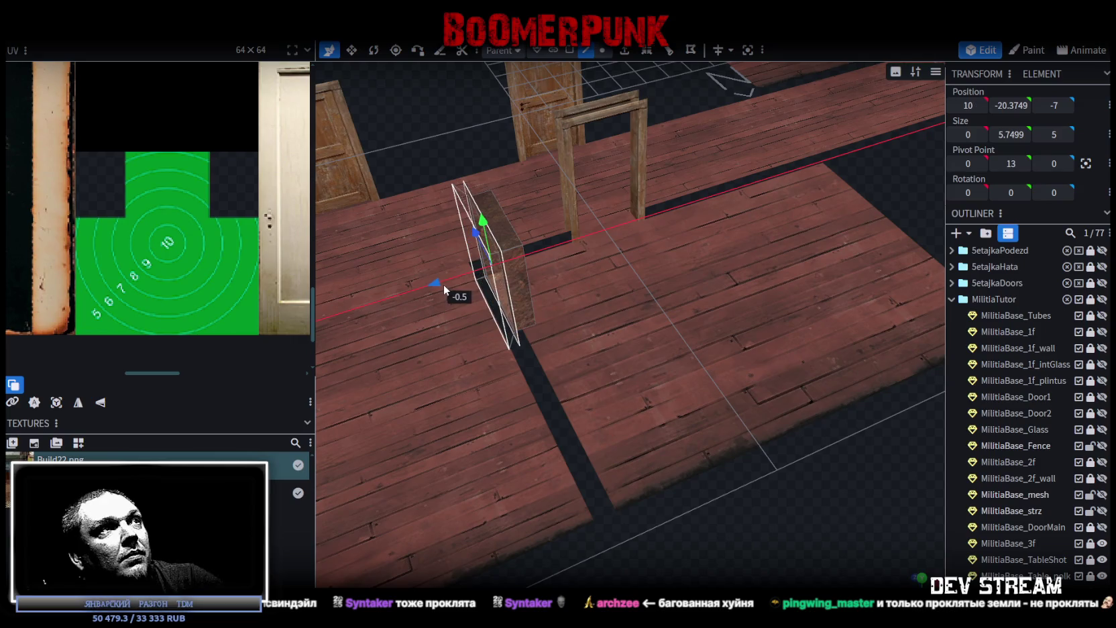
Step: Loop cut the frame's top face at offset 0.2036
drag(699, 524, 807, 499)
scroll(807, 499, up, 3)
drag(822, 398, 712, 230)
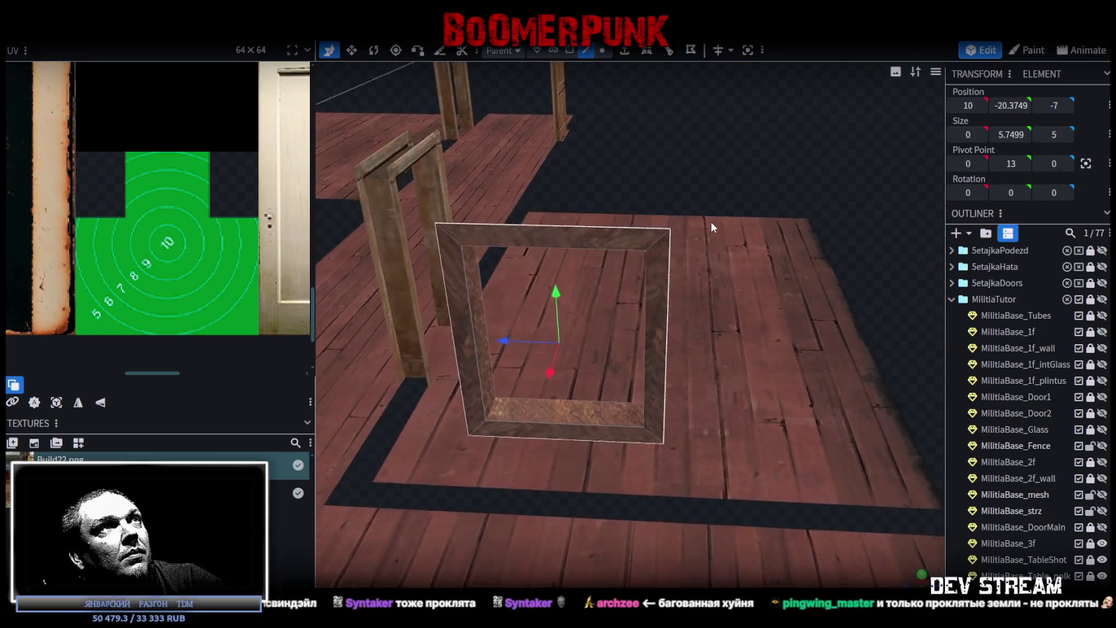
click(569, 50)
click(635, 241)
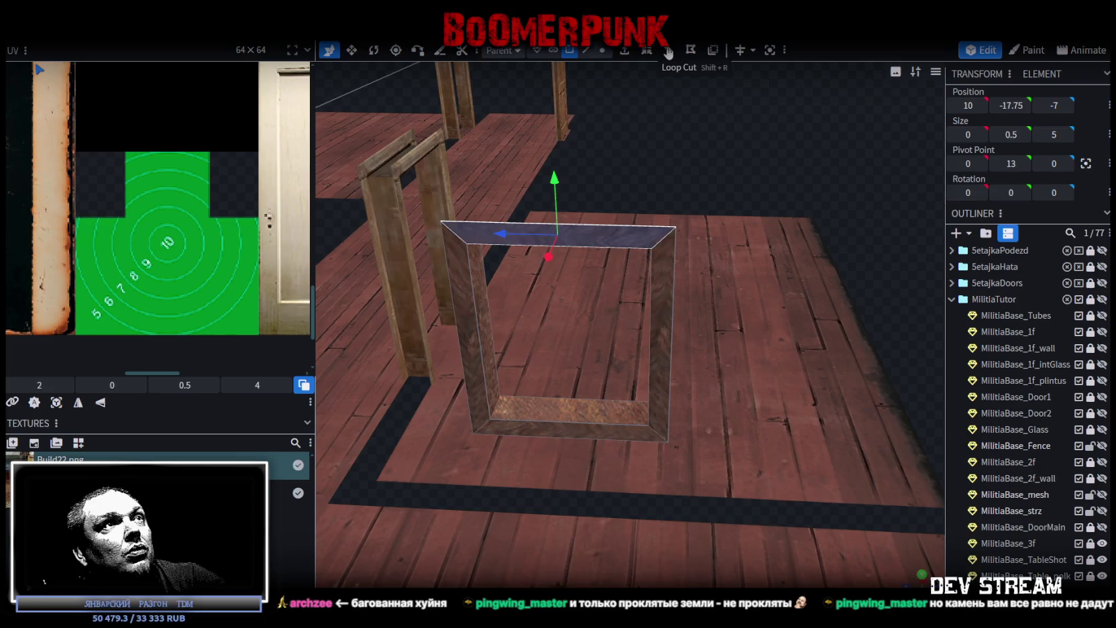
click(713, 50)
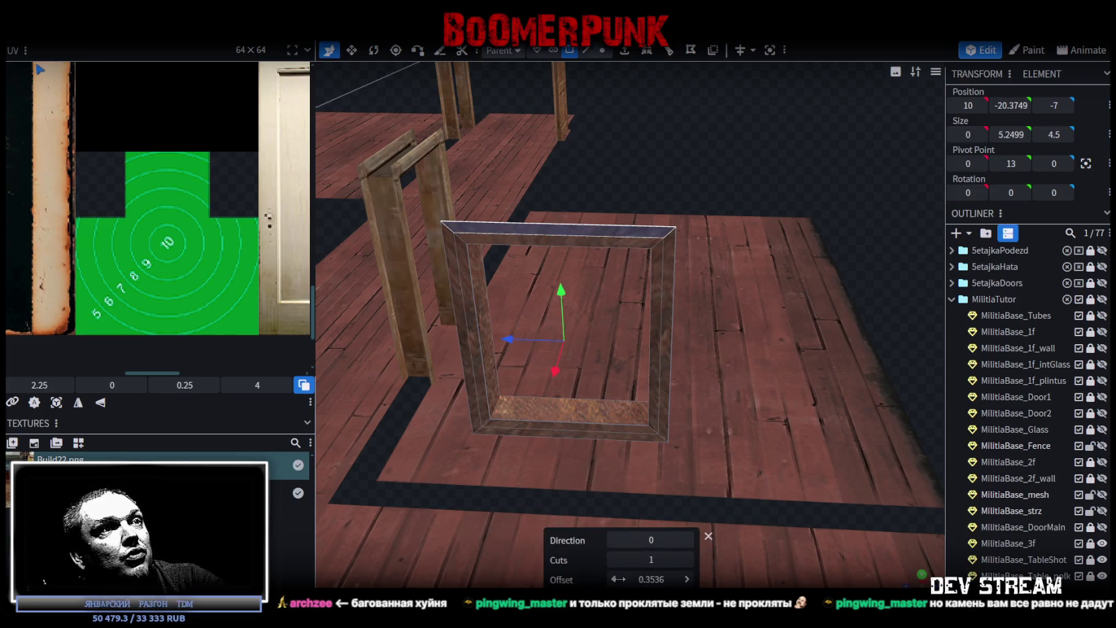
click(615, 579)
click(687, 579)
click(615, 580)
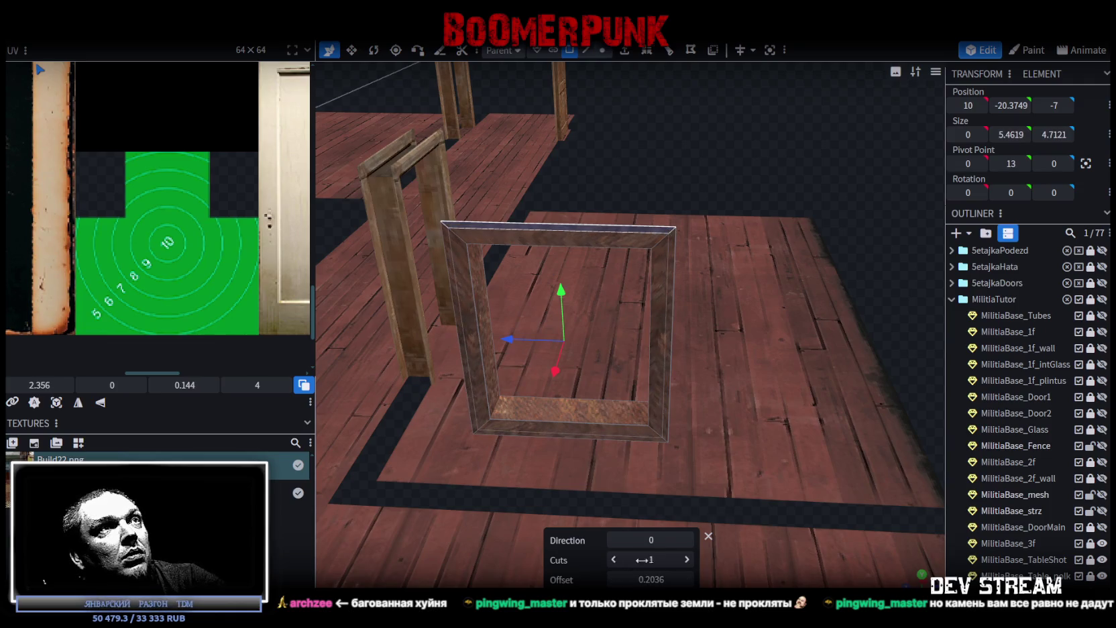
Step: Push two of the frame's edges out 0.1 along X to form a raised lip
drag(621, 483, 633, 402)
drag(674, 143, 630, 155)
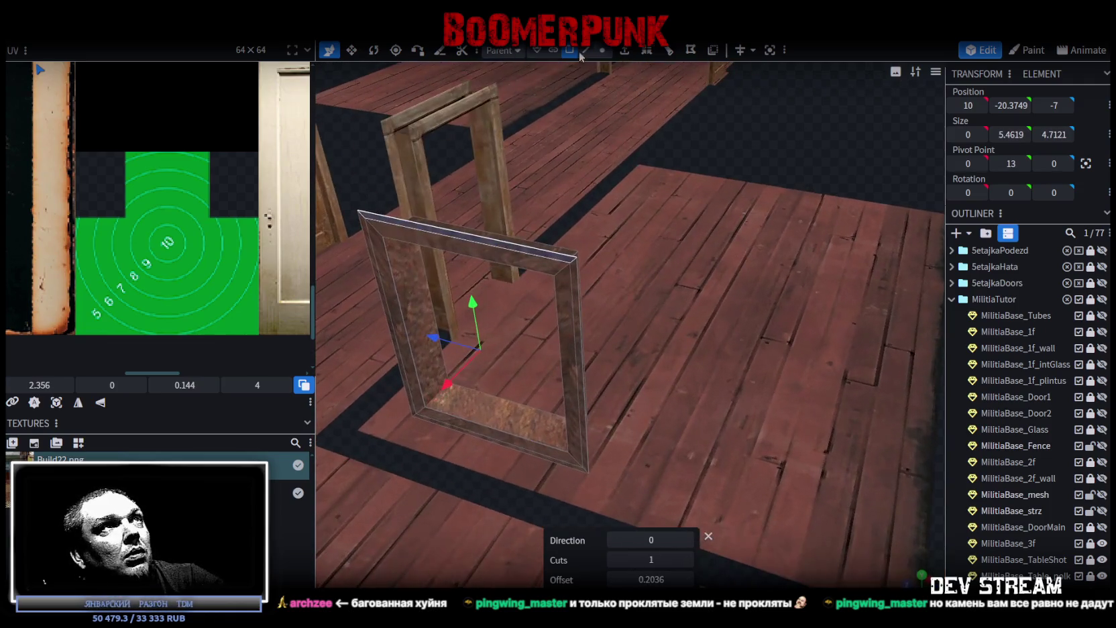
click(585, 51)
click(545, 265)
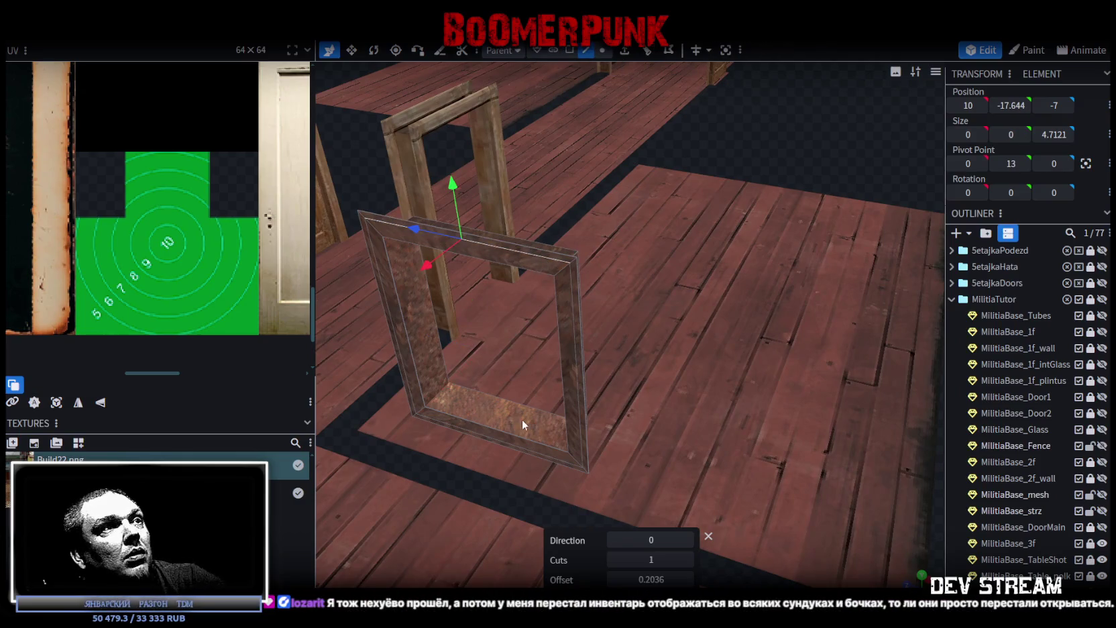
shift+click(516, 445)
mouse_move(454, 386)
mouse_down()
mouse_move(769, 146)
mouse_move(717, 159)
mouse_move(738, 188)
mouse_move(758, 156)
mouse_move(747, 179)
mouse_move(521, 312)
mouse_up()
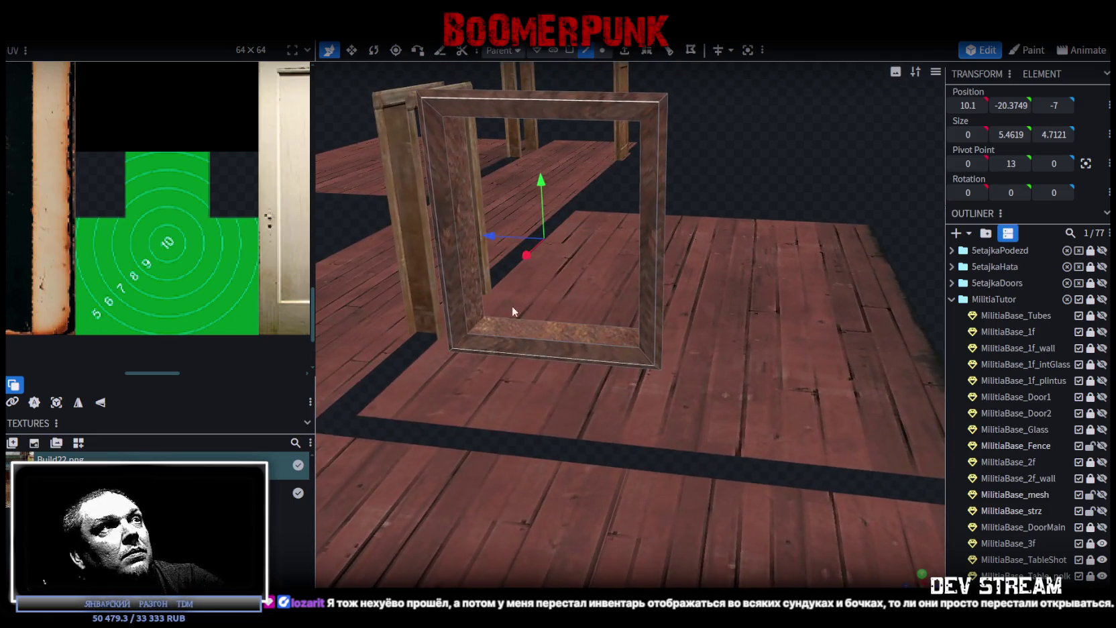
Step: Select the frame's bottom face in face mode
click(473, 319)
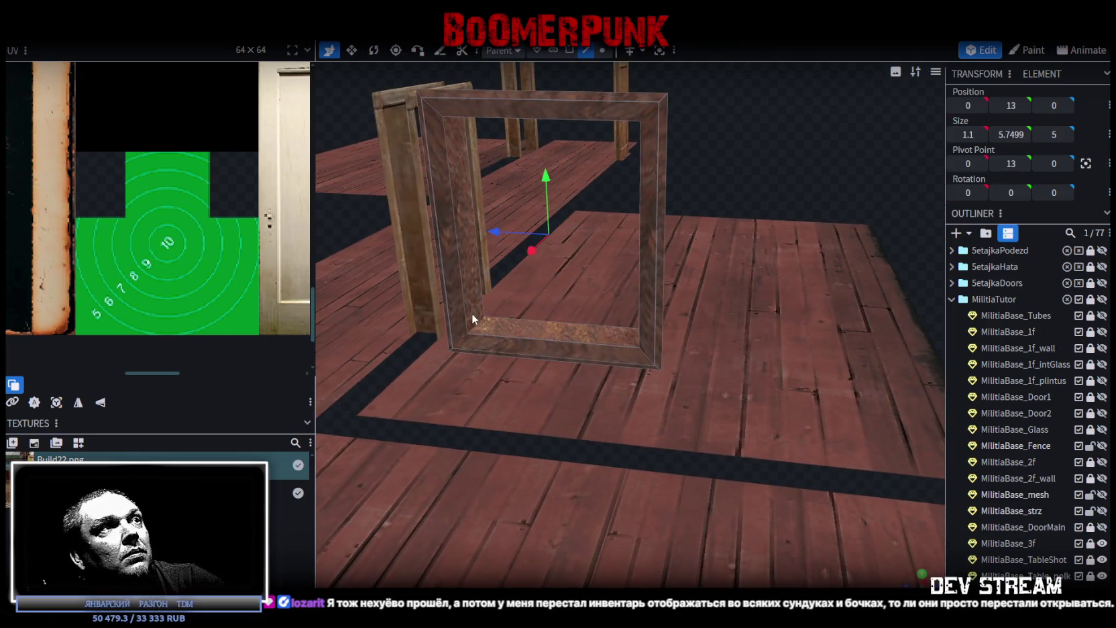
click(570, 50)
click(549, 338)
Step: Copy the frame's bottom face, paste it as a mesh face, and move it onto the floor
right_click(593, 335)
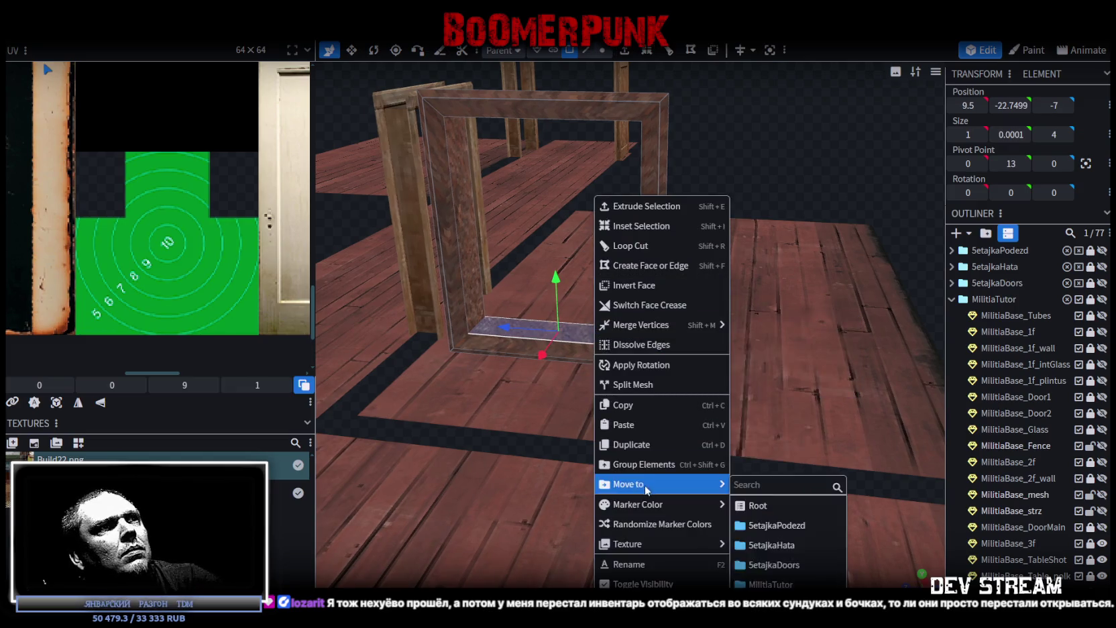
click(634, 396)
right_click(581, 330)
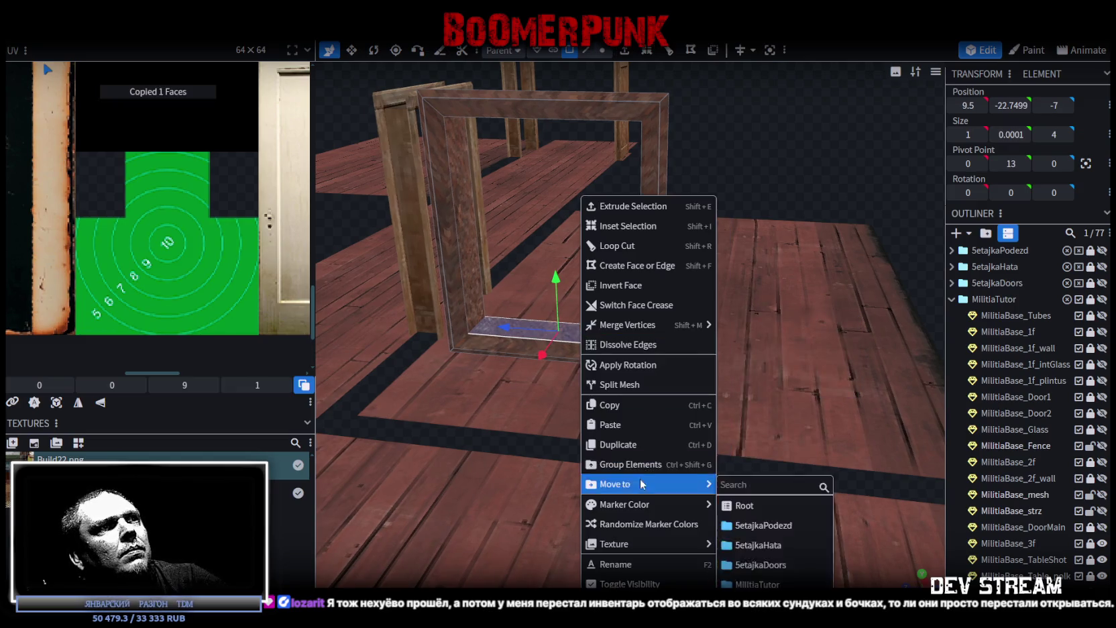
click(620, 423)
click(687, 435)
mouse_move(556, 282)
mouse_down()
mouse_move(554, 258)
mouse_move(570, 262)
mouse_up()
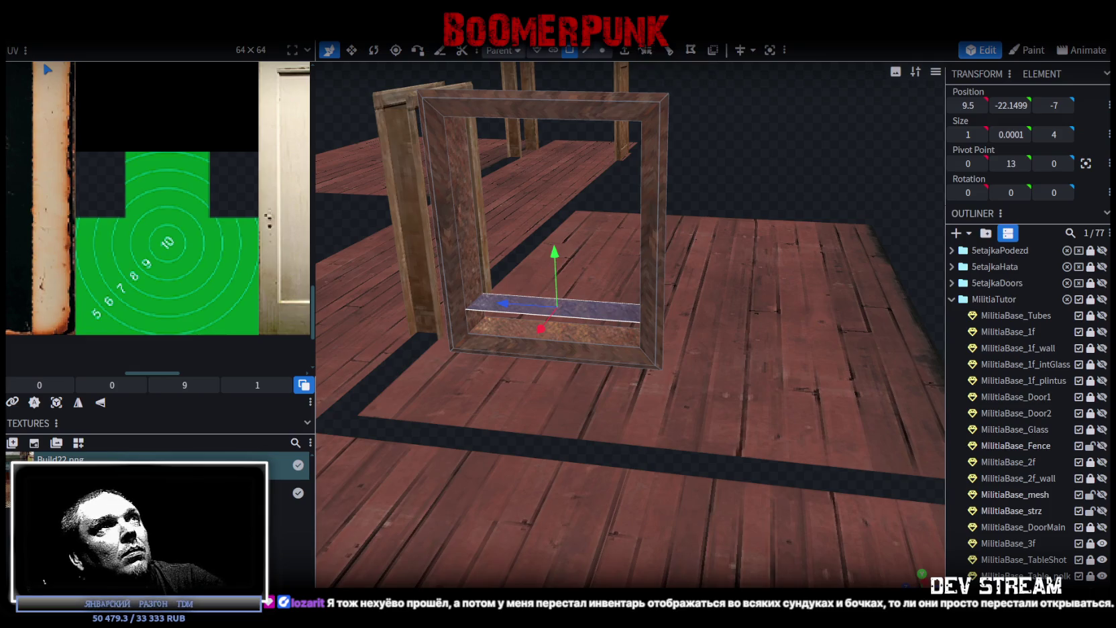
drag(544, 328, 487, 369)
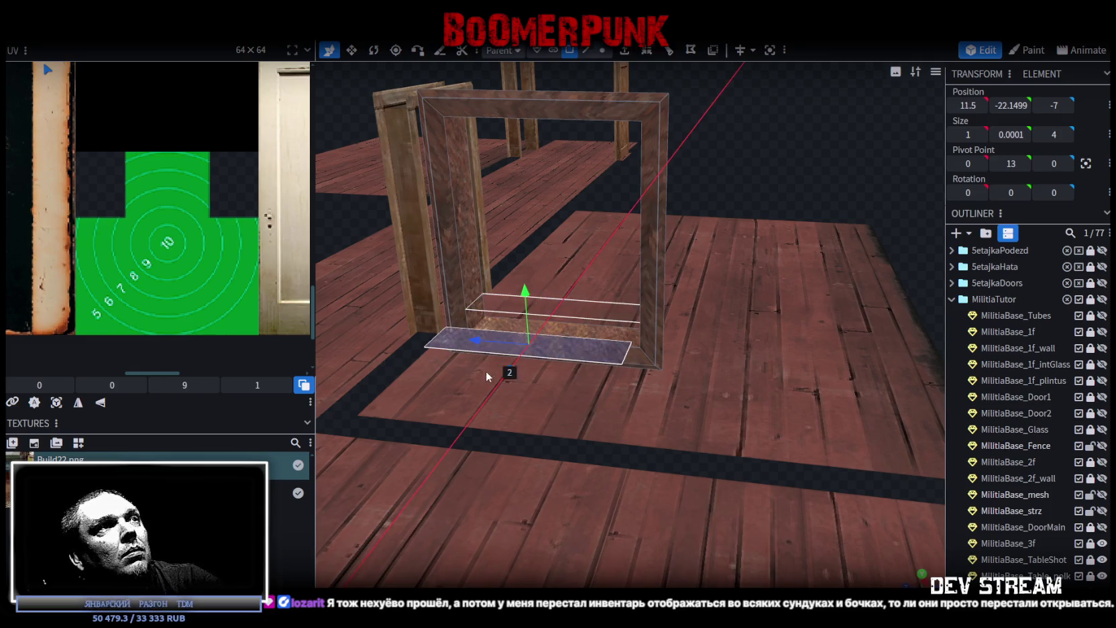
Step: Extrude the copied face 0.1 outwards into a thin plank
click(625, 56)
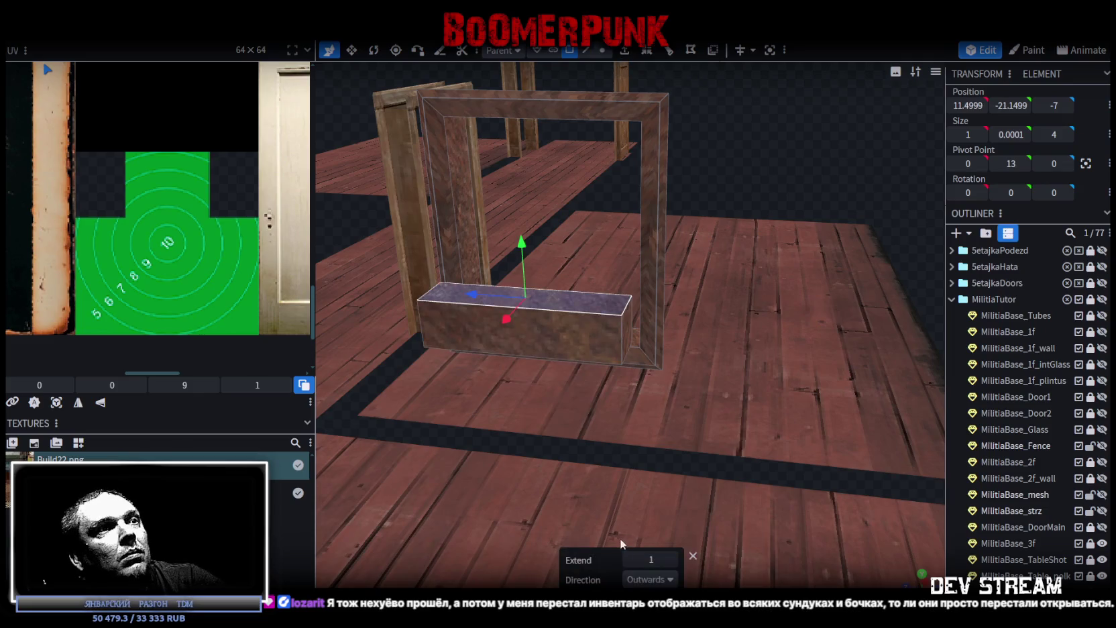
click(629, 558)
click(672, 560)
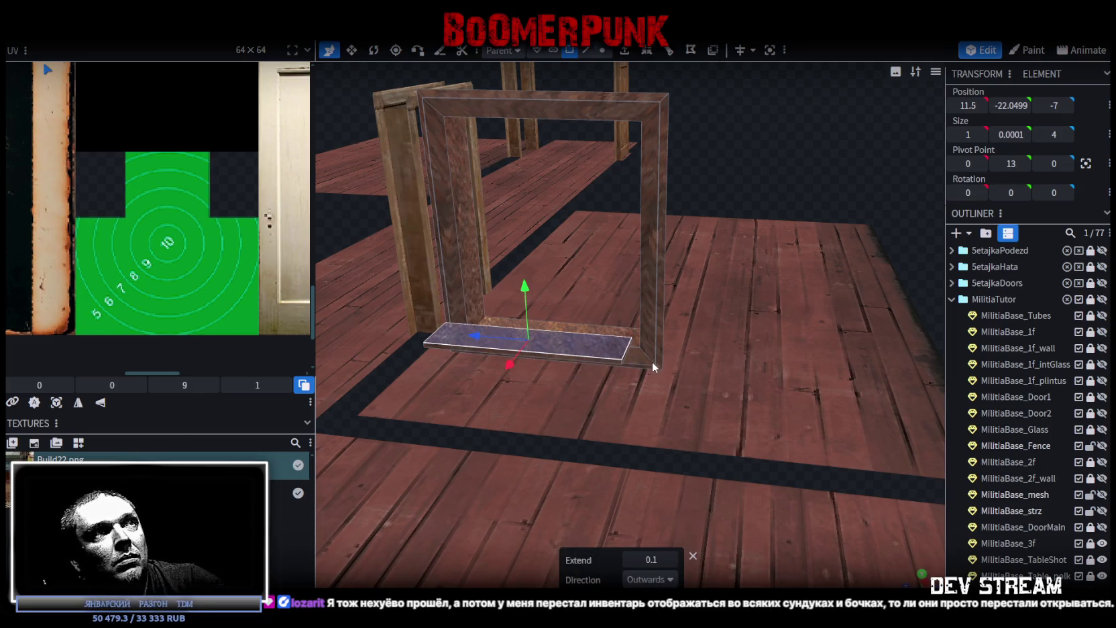
mouse_move(746, 212)
mouse_down()
mouse_move(711, 126)
mouse_move(701, 136)
mouse_up()
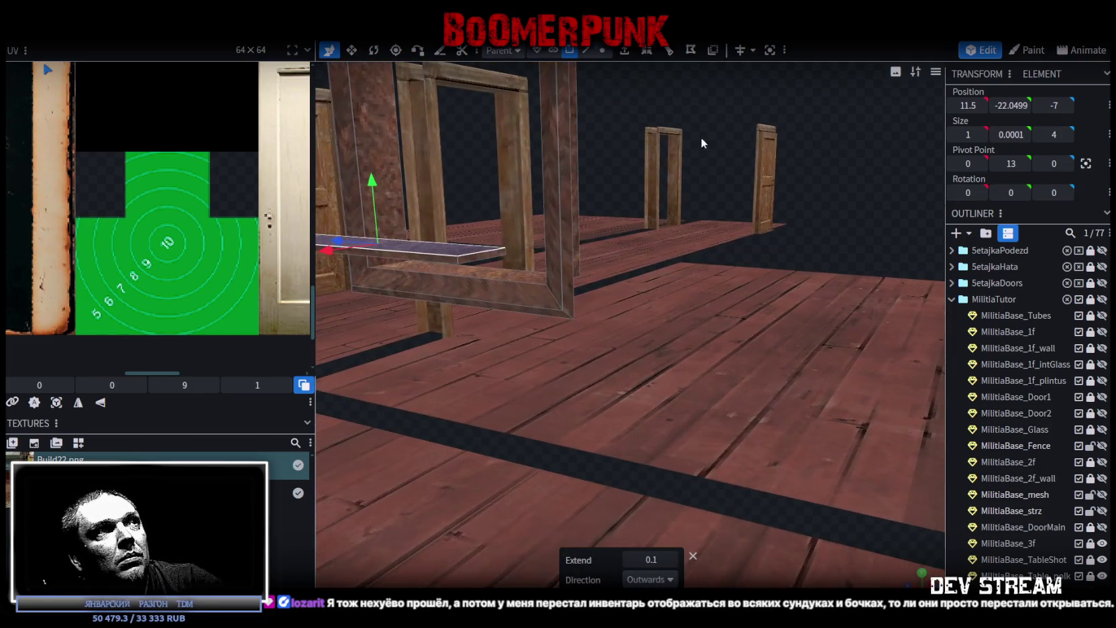
click(485, 259)
mouse_move(794, 218)
mouse_down()
mouse_move(887, 233)
mouse_move(649, 358)
mouse_up()
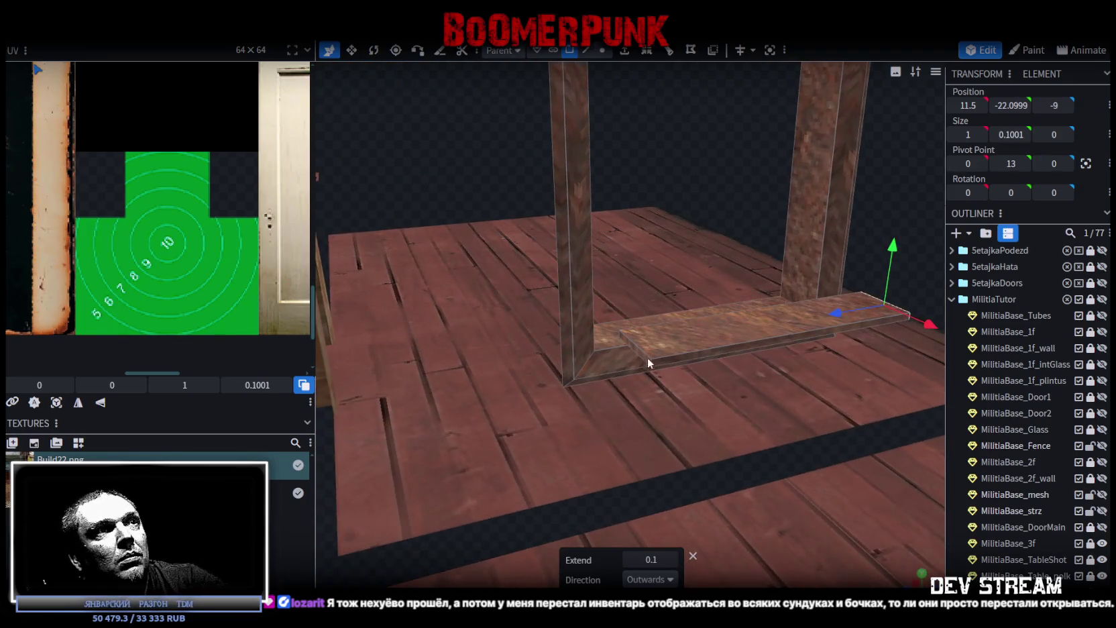
click(659, 300)
mouse_move(665, 244)
mouse_down()
mouse_move(638, 139)
mouse_move(769, 235)
mouse_move(671, 148)
mouse_up()
Step: Select an edge of the plank in edge mode
click(592, 55)
click(606, 213)
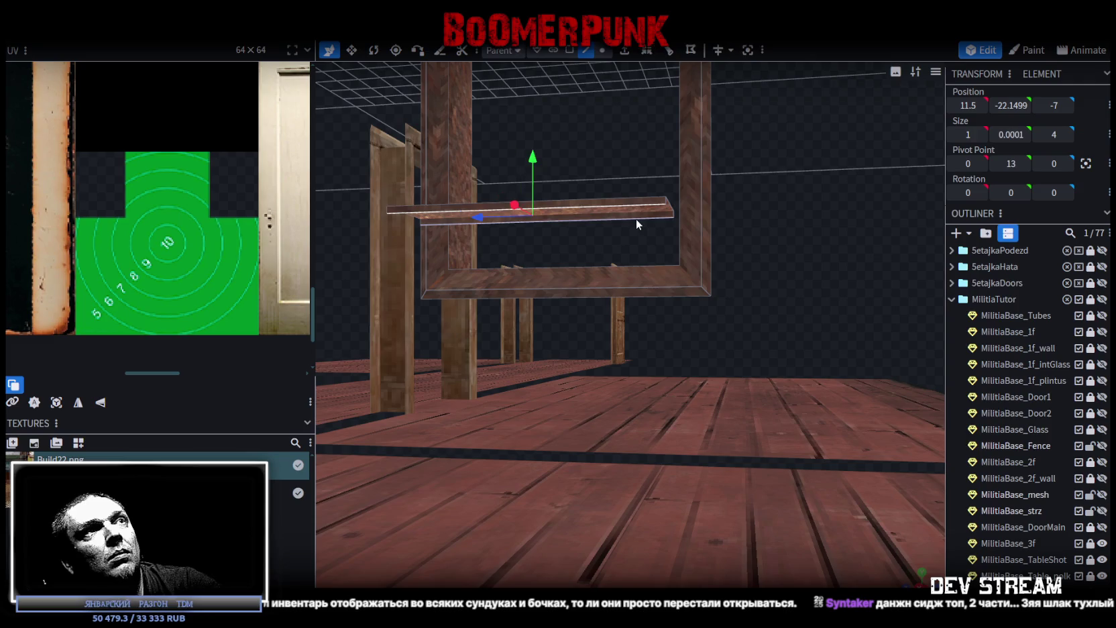
mouse_move(778, 213)
mouse_down()
mouse_move(703, 314)
mouse_move(811, 244)
mouse_move(812, 231)
mouse_move(511, 460)
mouse_up()
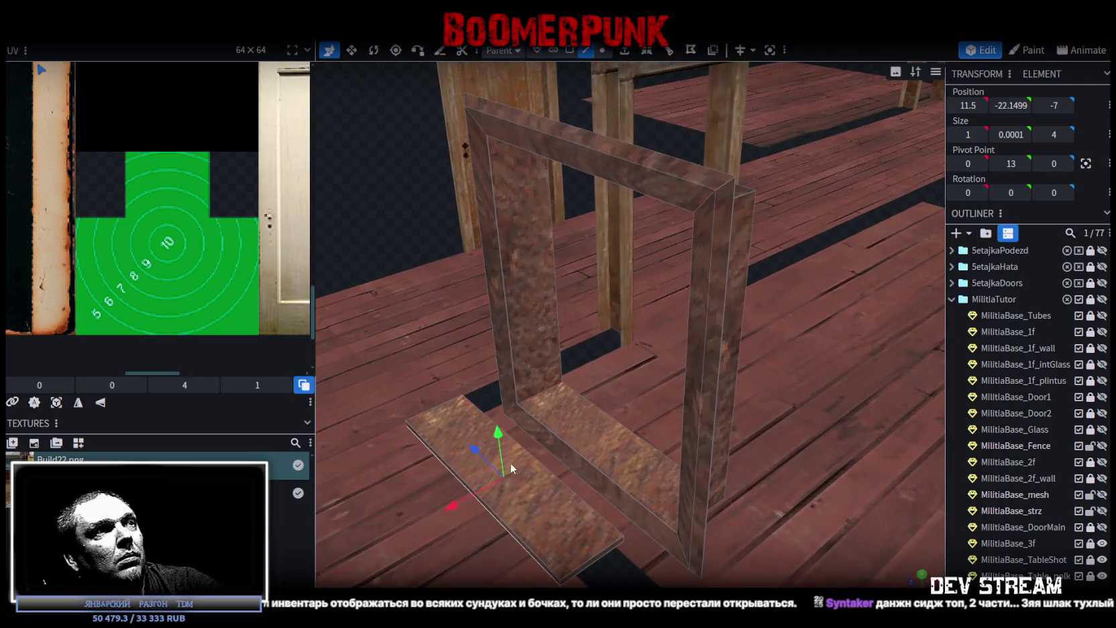
Step: Move the floor plank 2 units along X into the bottom of the frame
click(500, 494)
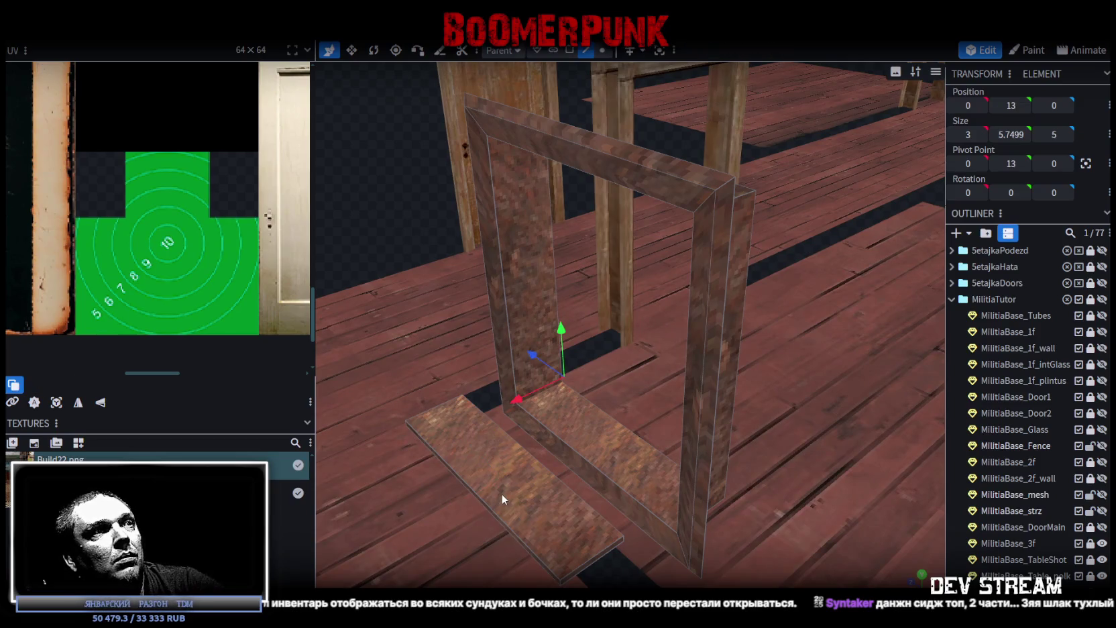
click(569, 51)
click(556, 500)
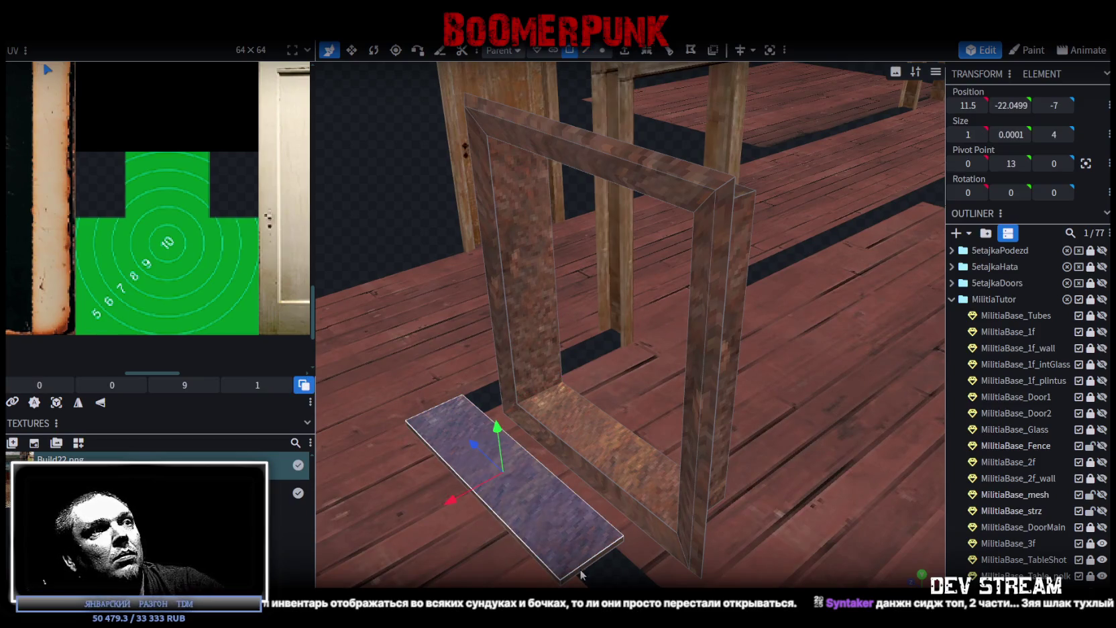
drag(458, 499, 581, 447)
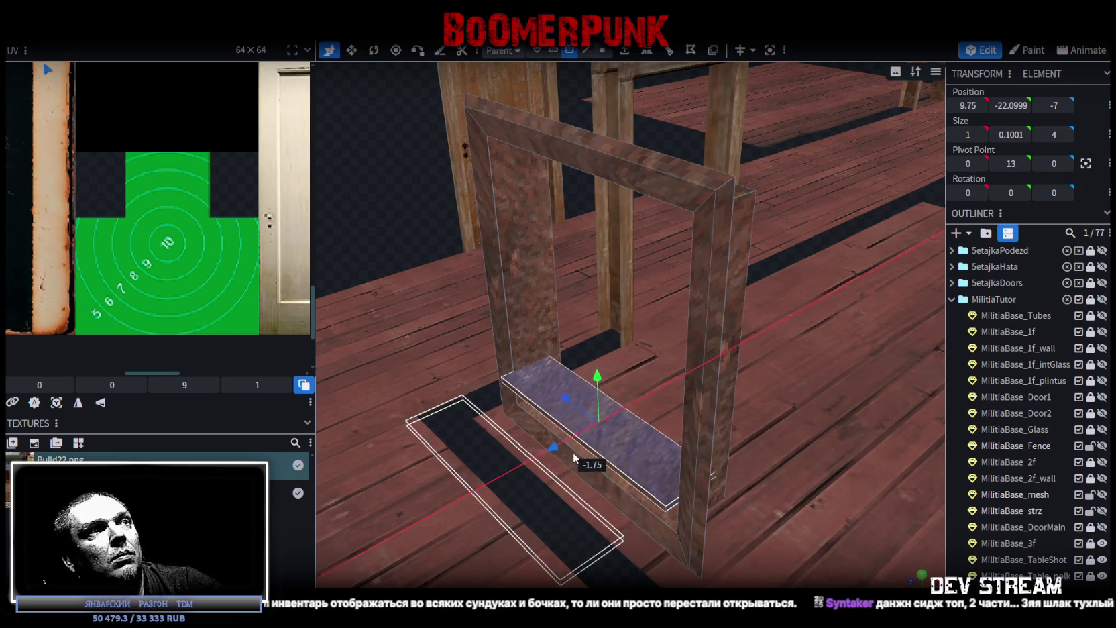
scroll(581, 448, down, 4)
scroll(607, 443, up, 6)
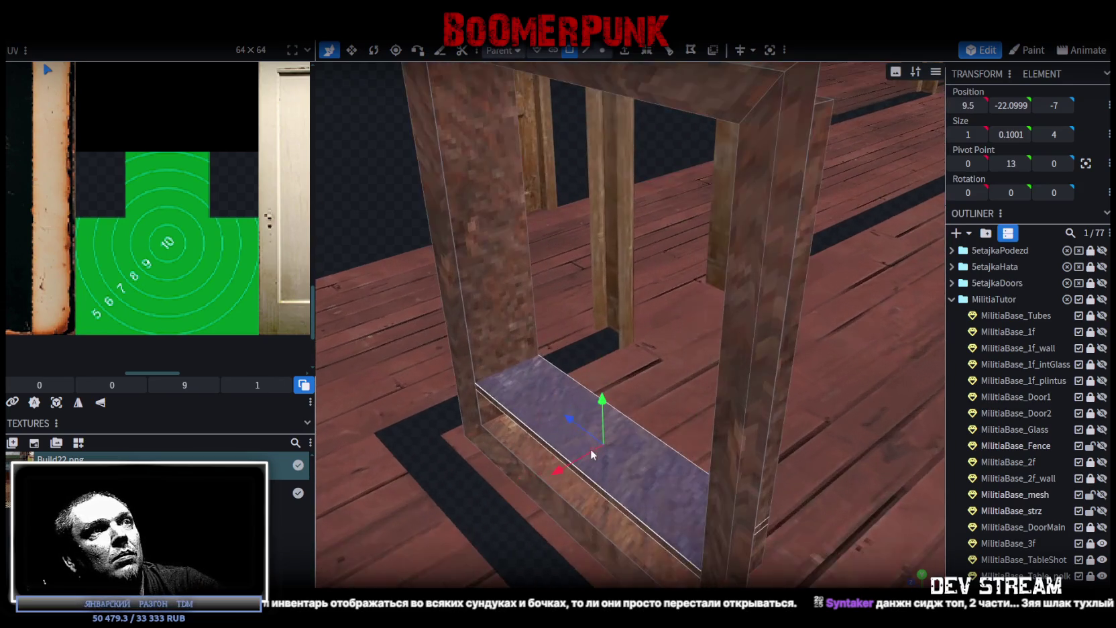
Step: Narrow the plank to 0.5 wide and nudge it to X 9.7
key(s)
drag(646, 419, 628, 424)
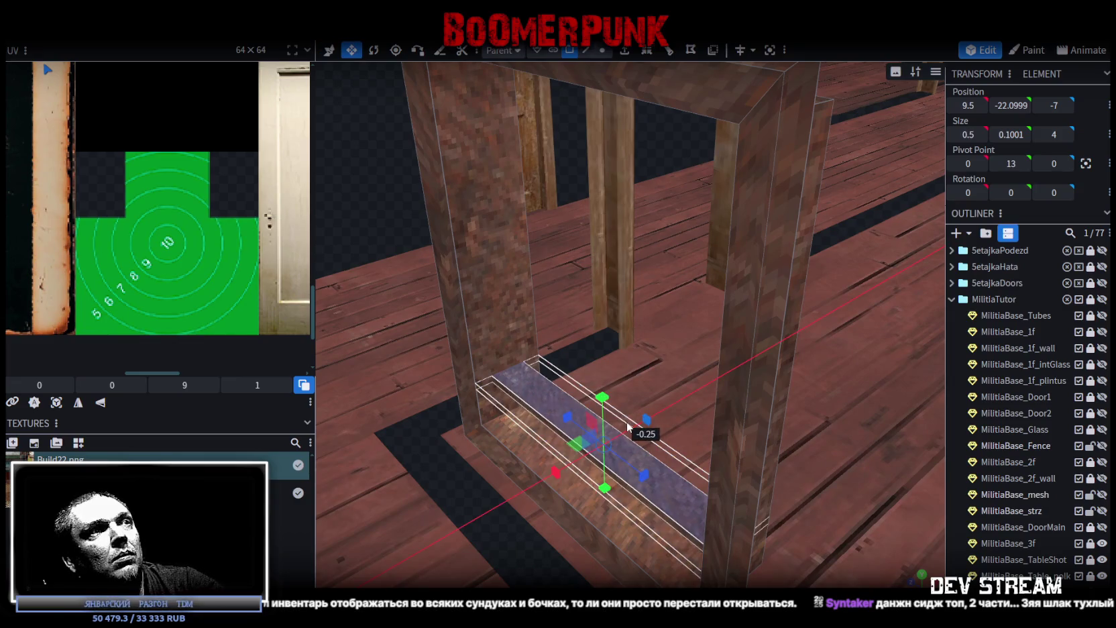
key(v)
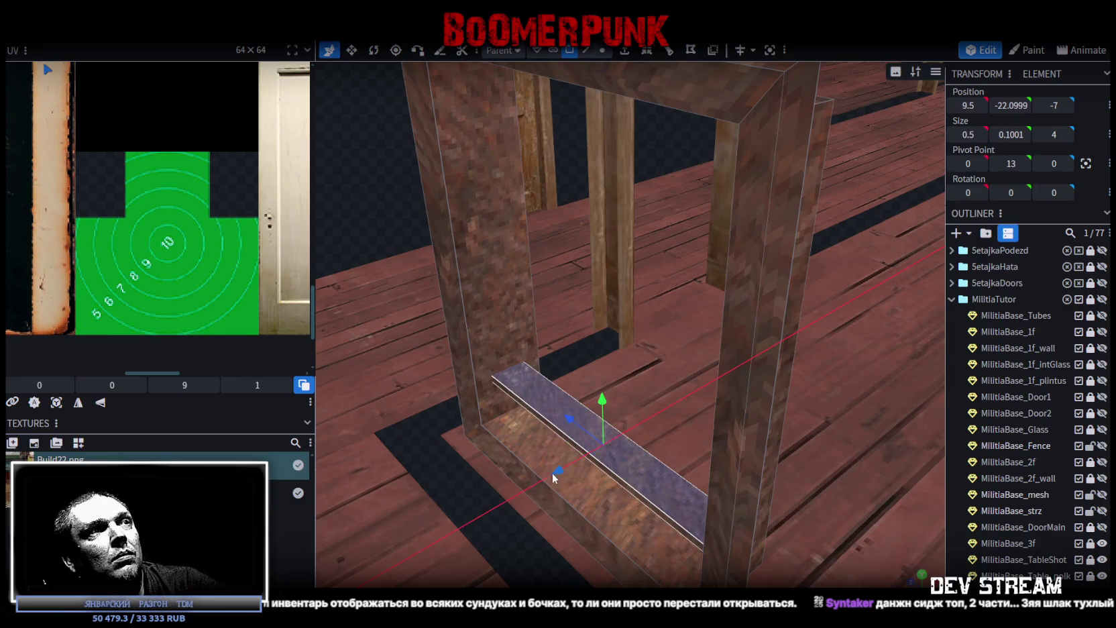
drag(554, 477, 537, 477)
scroll(570, 477, down, 3)
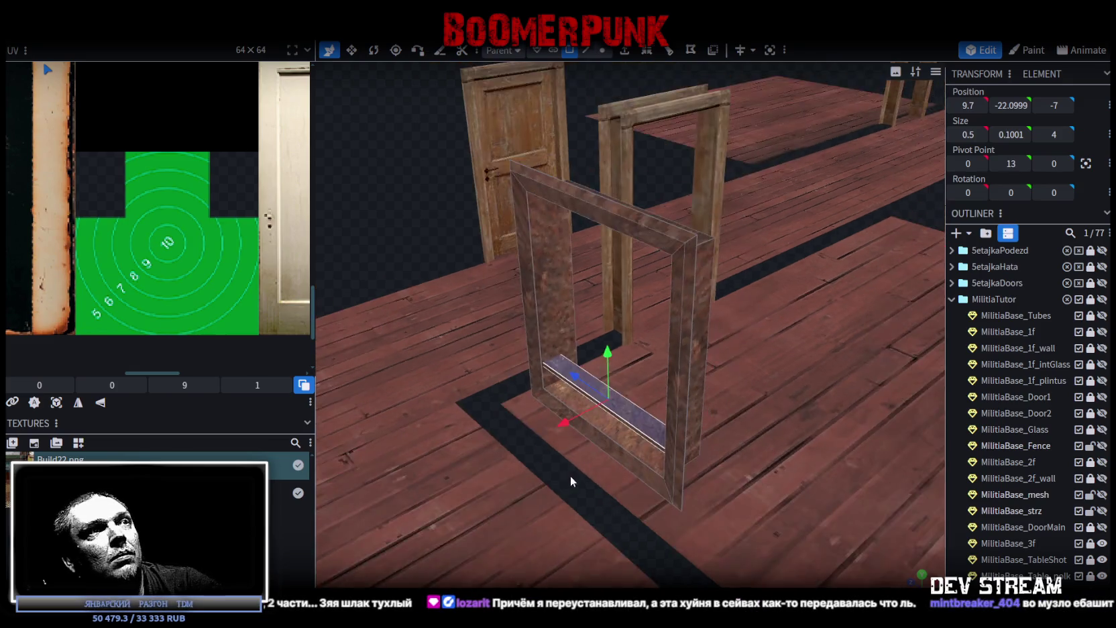
scroll(571, 477, down, 2)
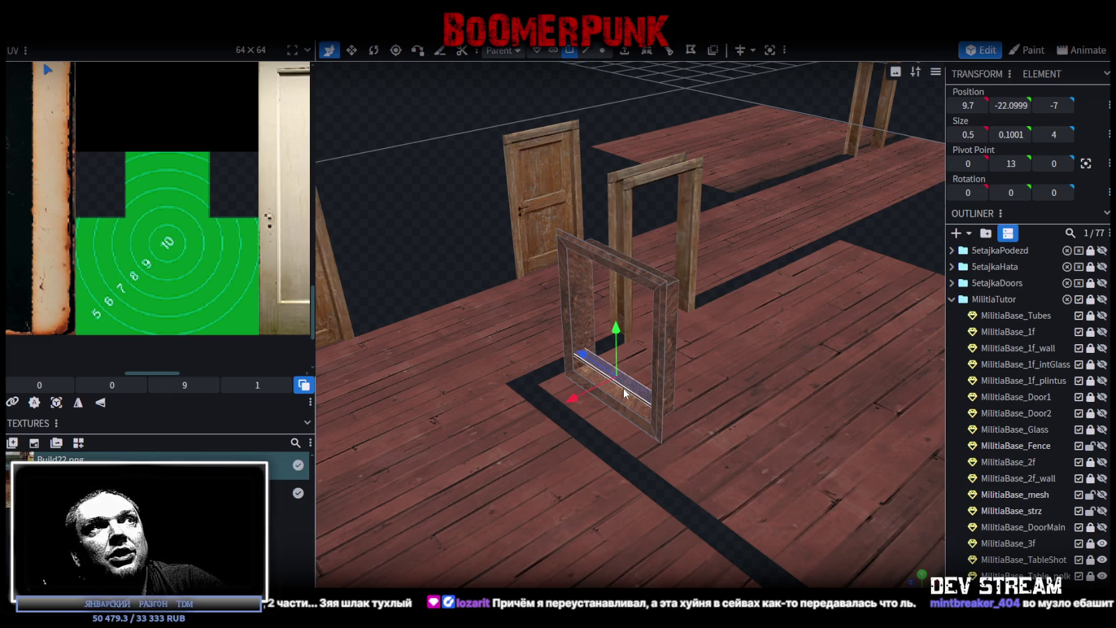
Step: Raise the sill strip slightly to Y -21.9999 inside the frame
drag(627, 401, 724, 345)
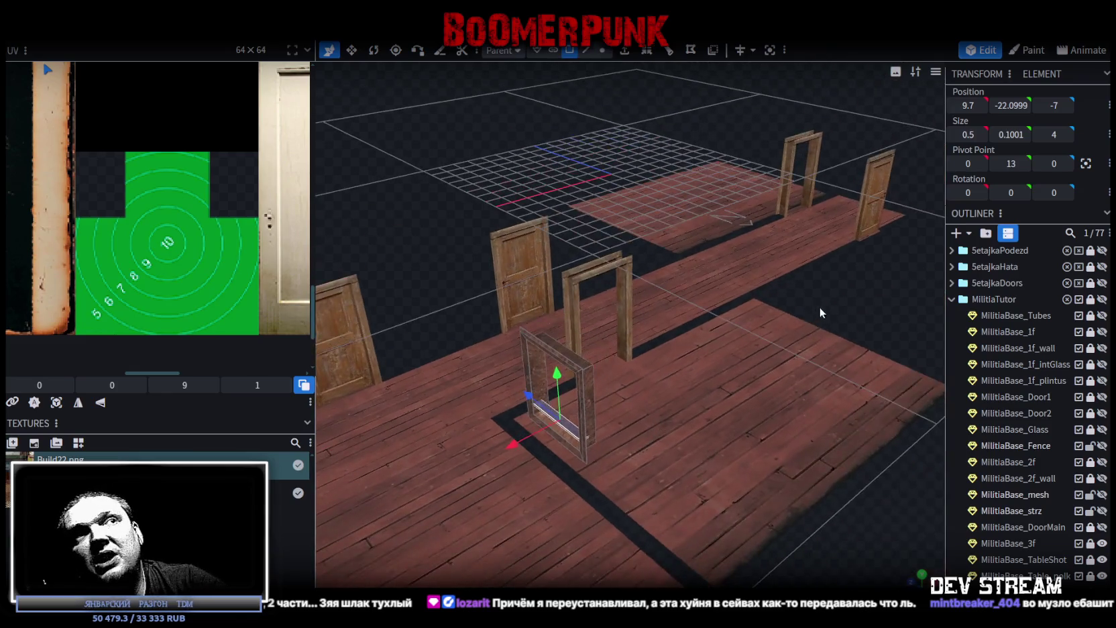
scroll(731, 342, up, 3)
scroll(745, 337, up, 3)
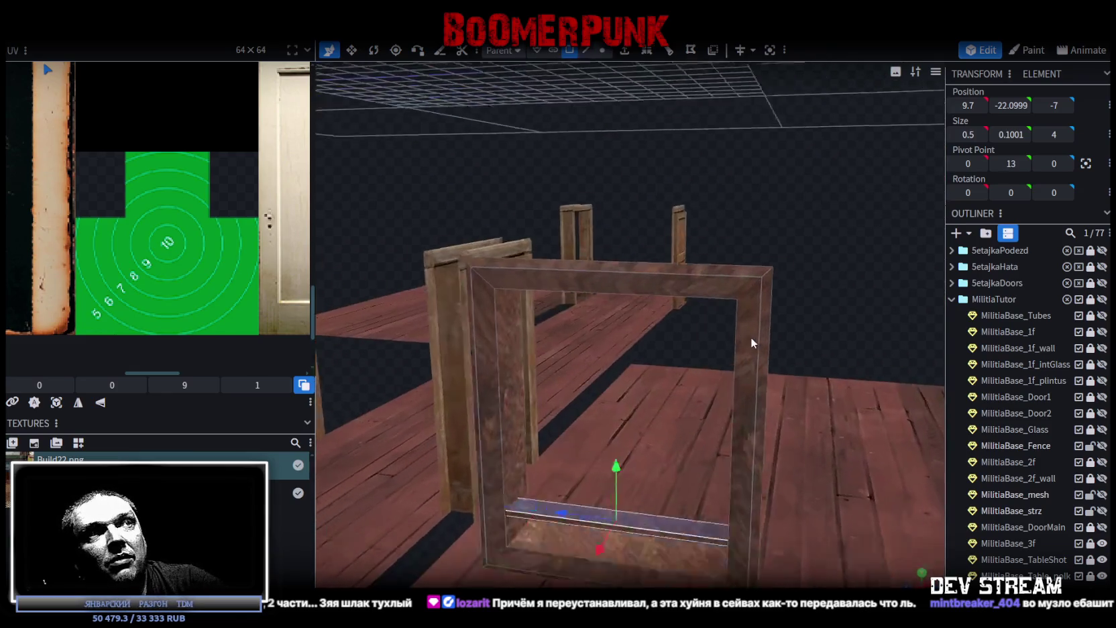
drag(603, 483, 606, 487)
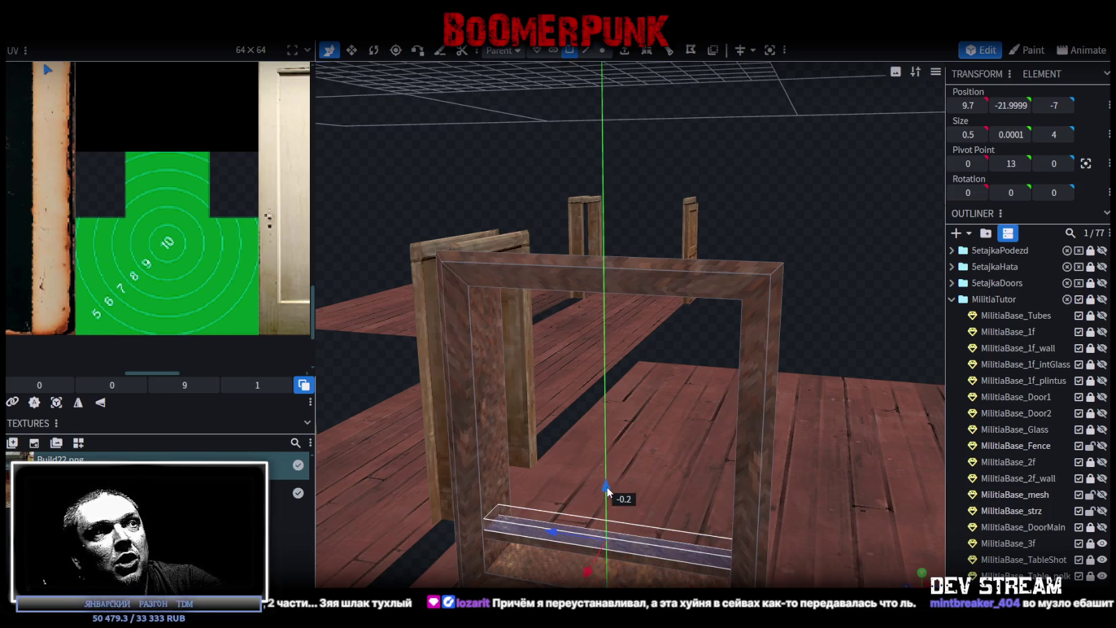
scroll(671, 463, down, 3)
scroll(778, 376, down, 2)
scroll(812, 308, up, 2)
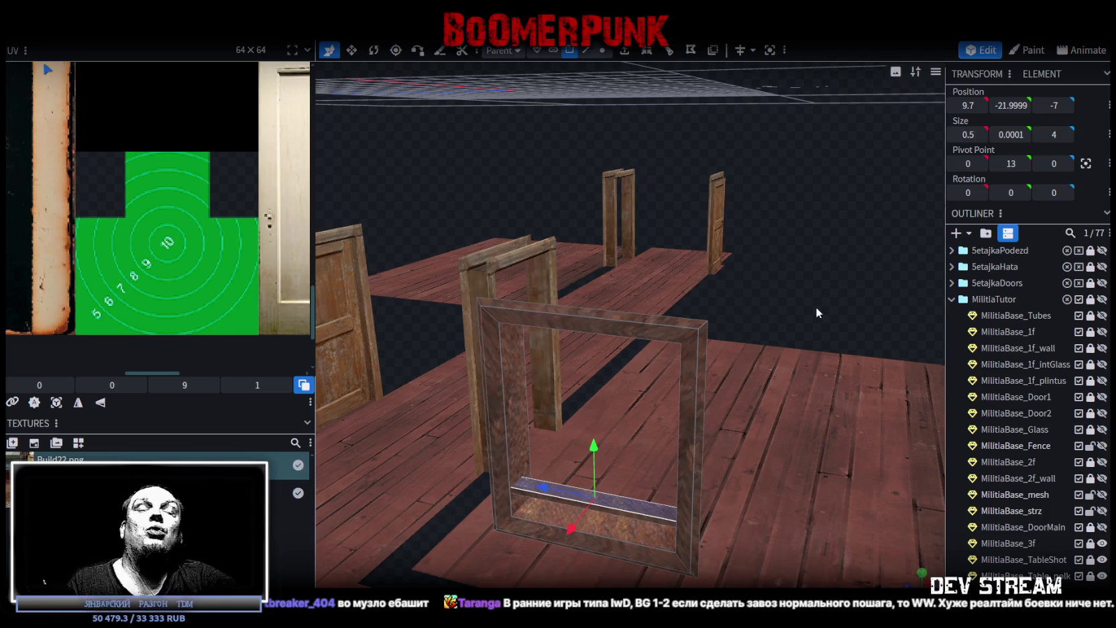
Step: Select the frame's left post, two top-bar pieces and right post
mouse_move(798, 281)
mouse_down()
mouse_move(819, 248)
mouse_move(803, 286)
mouse_move(778, 240)
mouse_move(848, 223)
mouse_up()
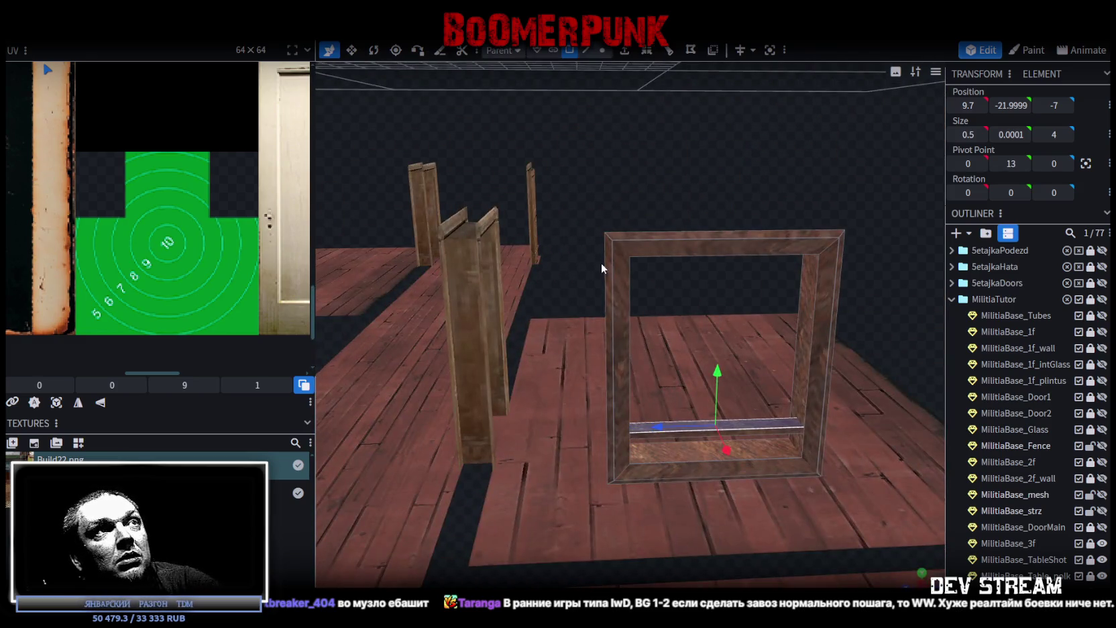
click(608, 241)
click(667, 236)
click(764, 245)
click(819, 256)
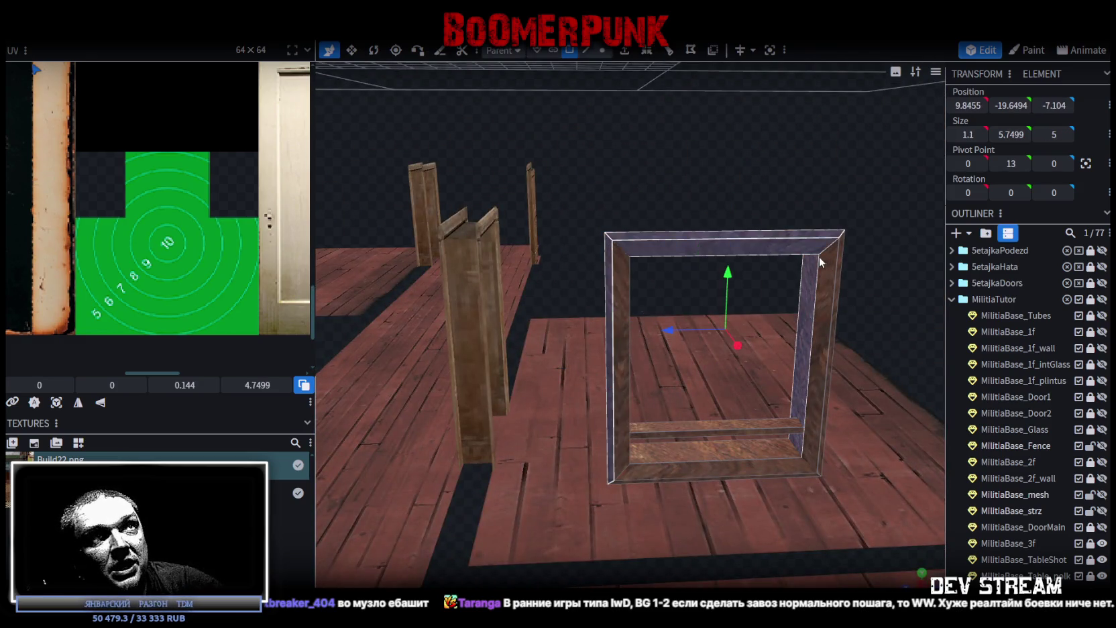